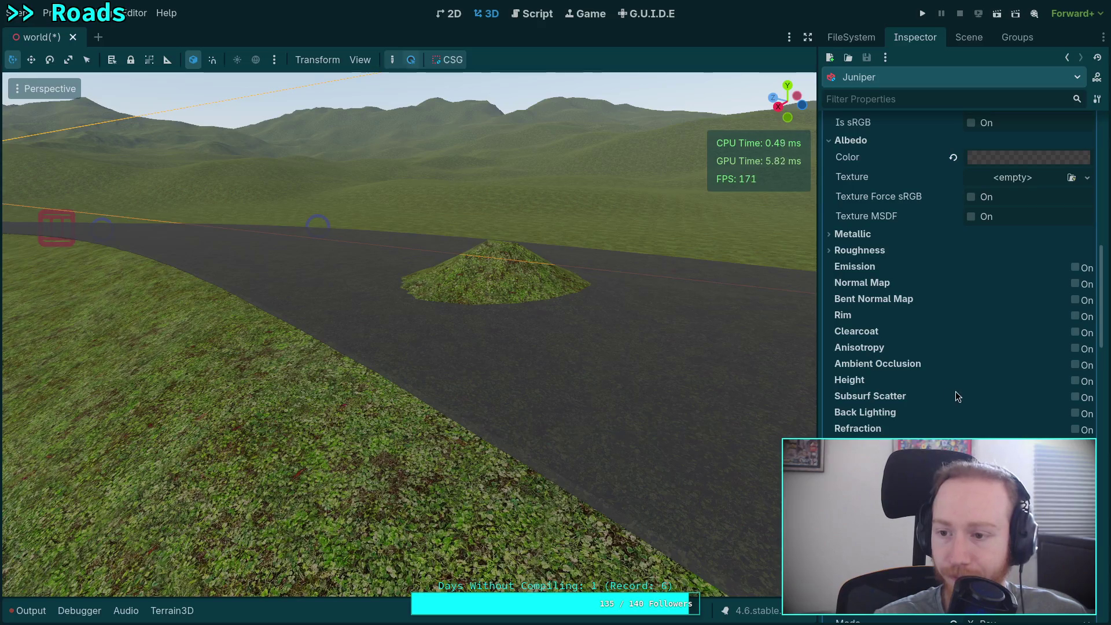
- Raise the Juniper next-pass albedo alpha to 13 (ffffff0d) and show the scene tree
scroll(955, 393, "down", 15)
left_click(1020, 334)
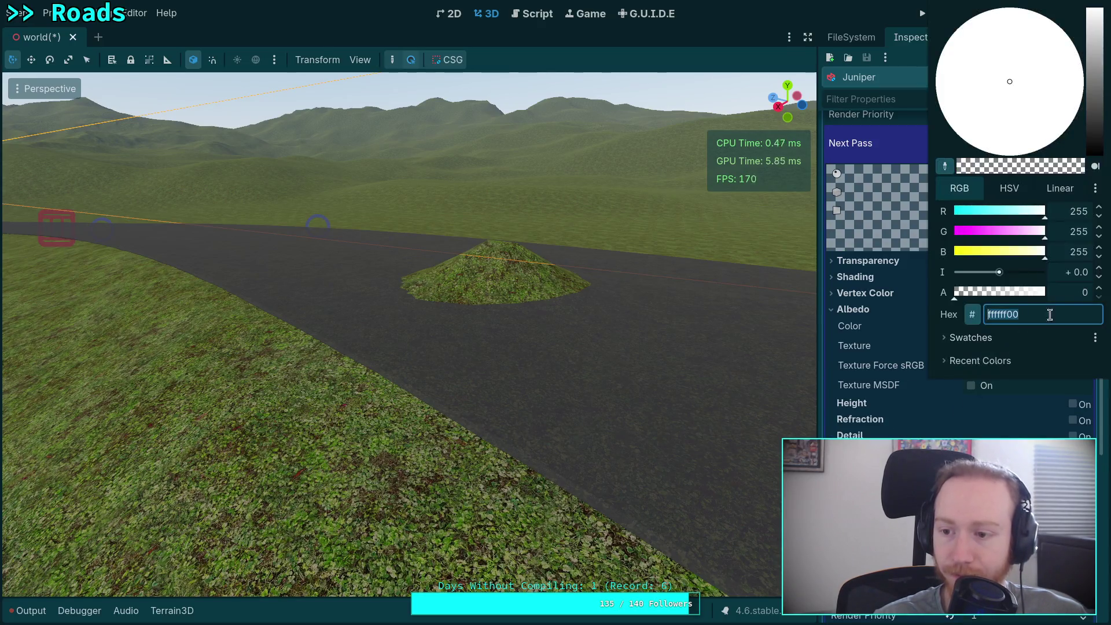
left_click(1098, 289)
left_click(1099, 289)
left_click(1098, 289)
left_click(1099, 289)
left_click(1098, 289)
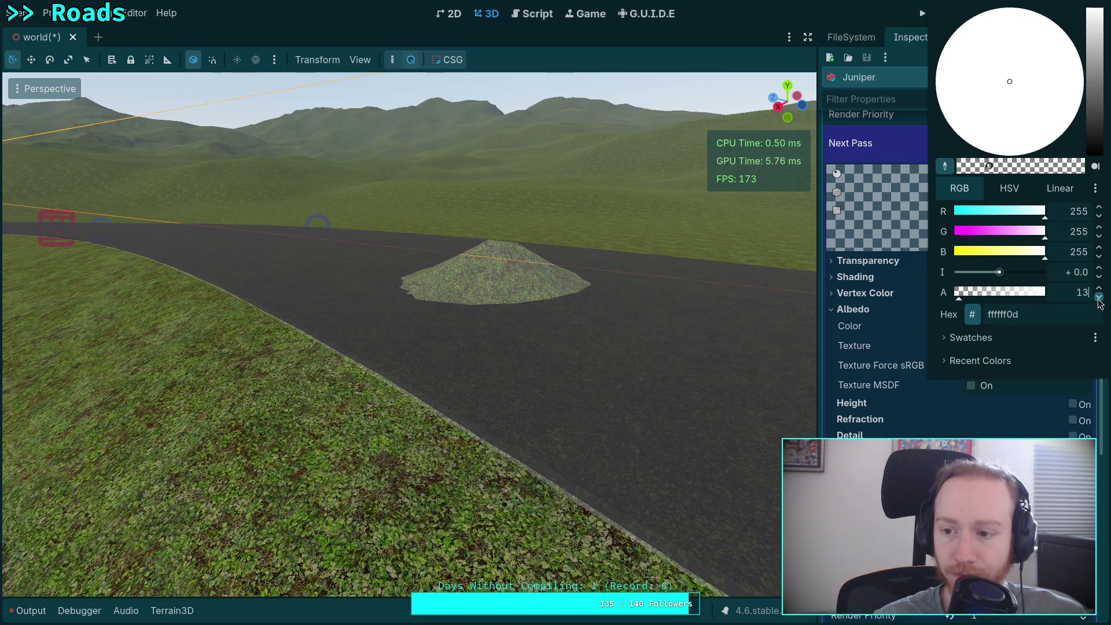
left_click(860, 344)
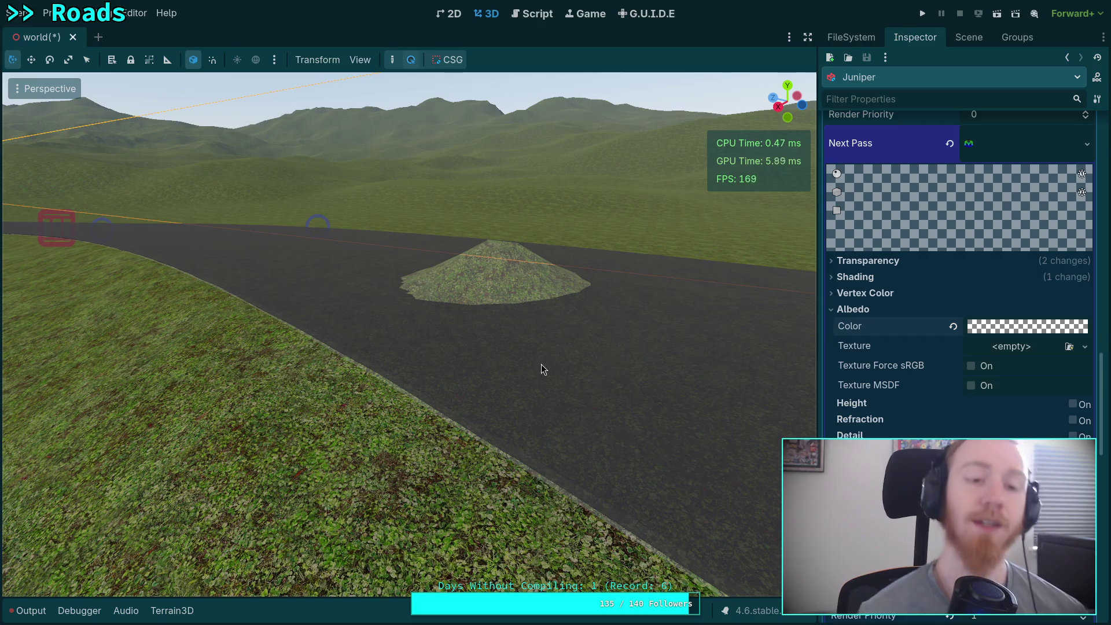
left_click_drag(541, 367, 700, 359)
left_click(968, 38)
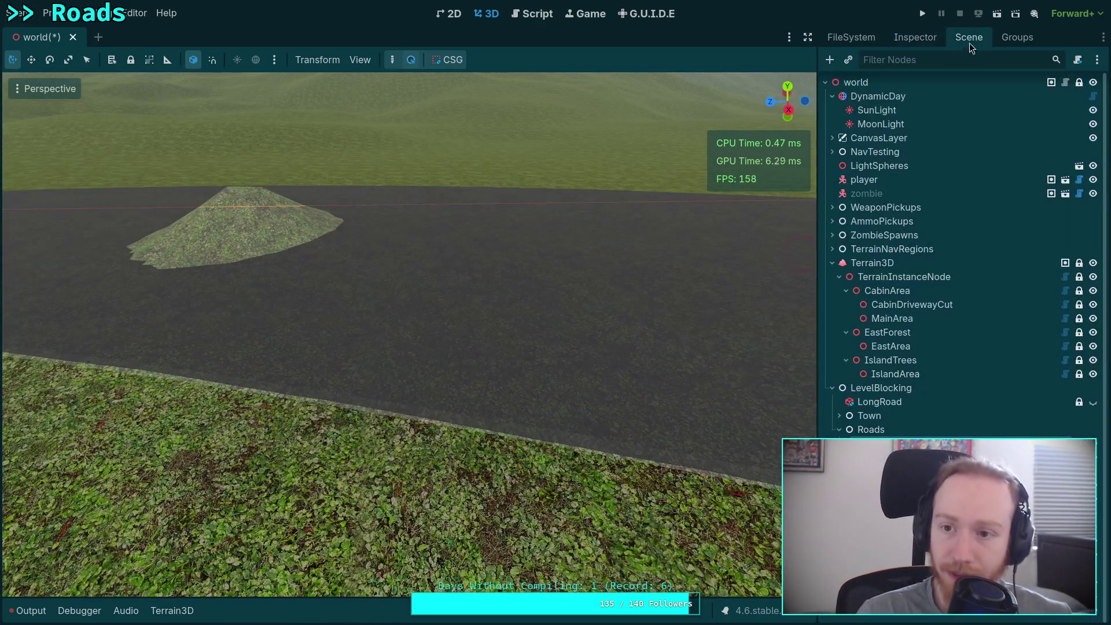
- Save the world scene and select the Terrain3D node
key("ctrl+s")
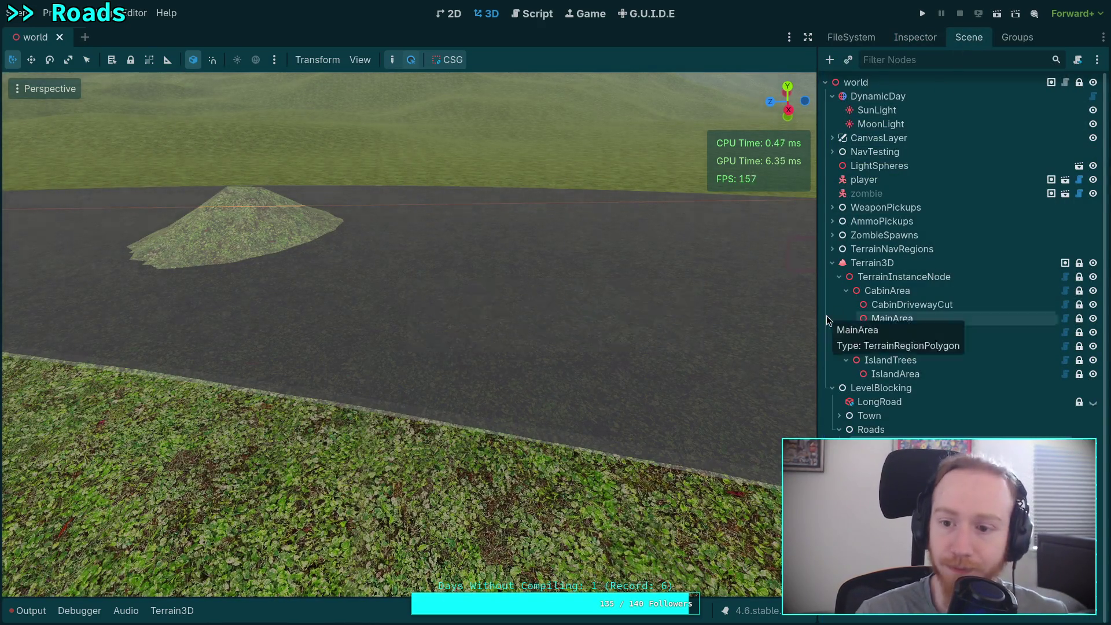
left_click(869, 265)
left_click(851, 38)
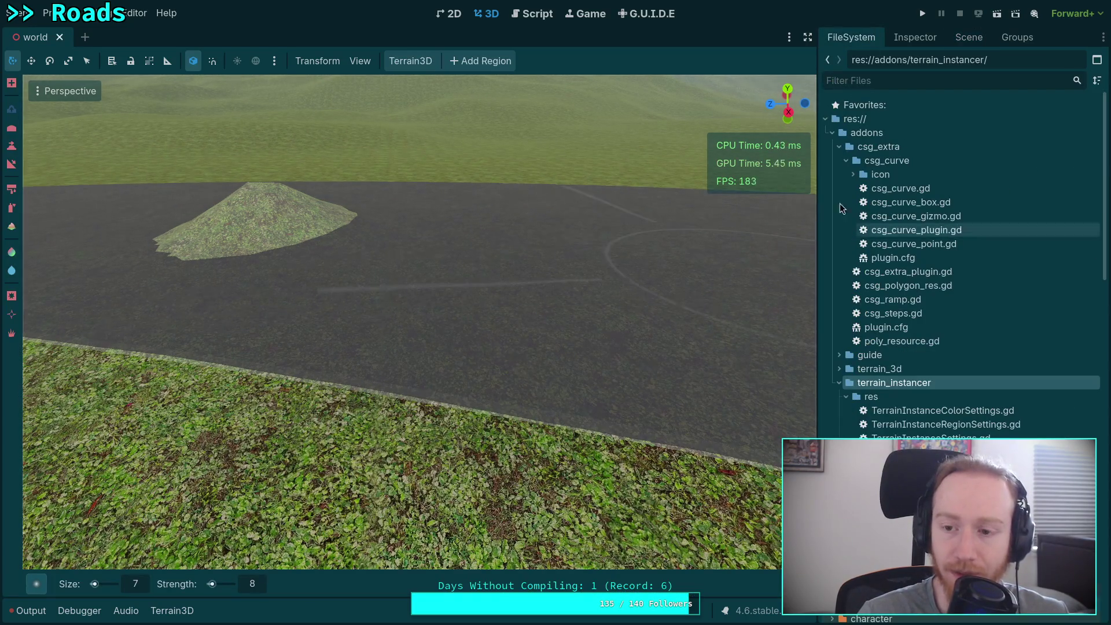
left_click(969, 37)
- Widen the 3D viewport and fly the camera toward the roadside grass
mouse_move(816, 146)
left_mouse_down()
mouse_move(819, 210)
mouse_move(889, 211)
left_mouse_up()
key("w")
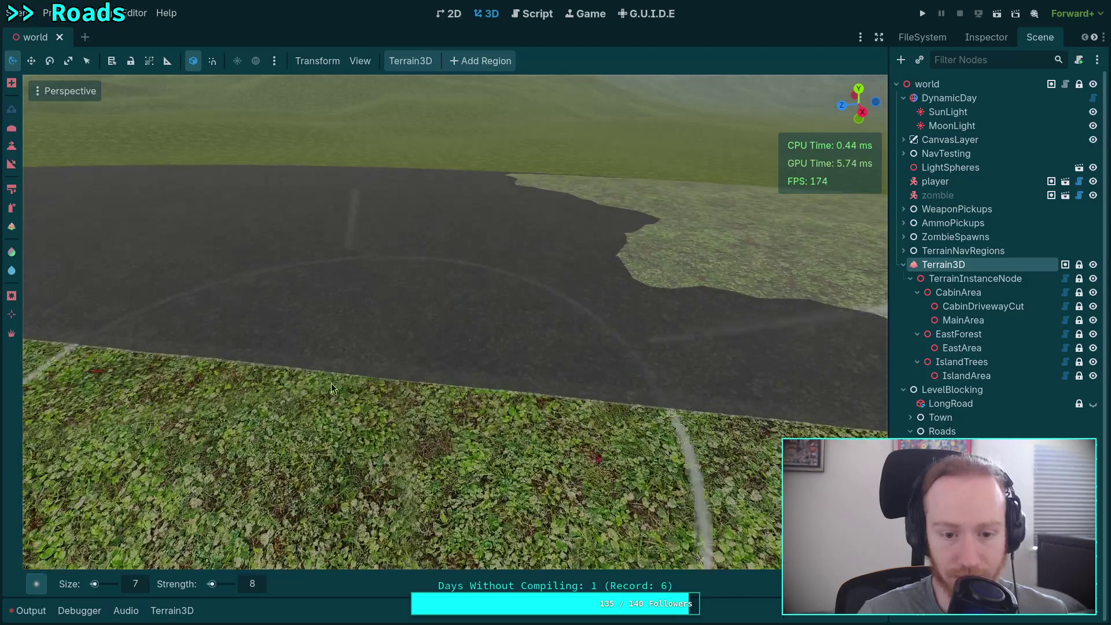
scroll(378, 376, "up", 3)
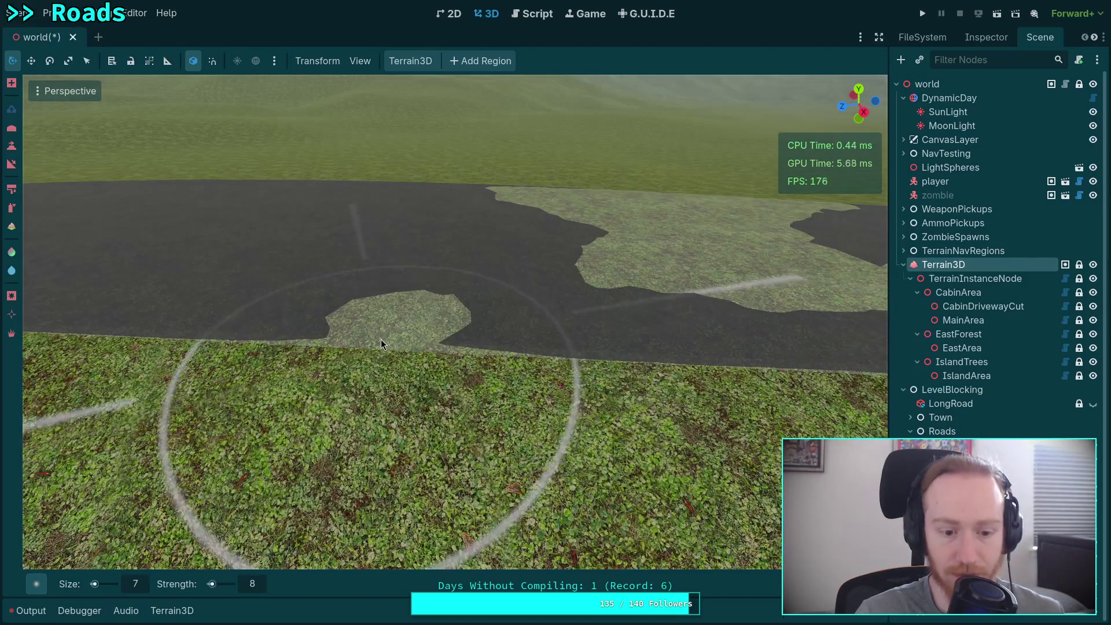
- Undo a stray paint stroke on the road, then repaint the grass patch with asphalt texture
mouse_move(340, 331)
left_mouse_down()
mouse_move(370, 342)
mouse_move(201, 346)
mouse_move(562, 366)
mouse_move(621, 351)
mouse_move(564, 354)
mouse_move(573, 370)
left_mouse_up()
scroll(457, 364, "down", 4)
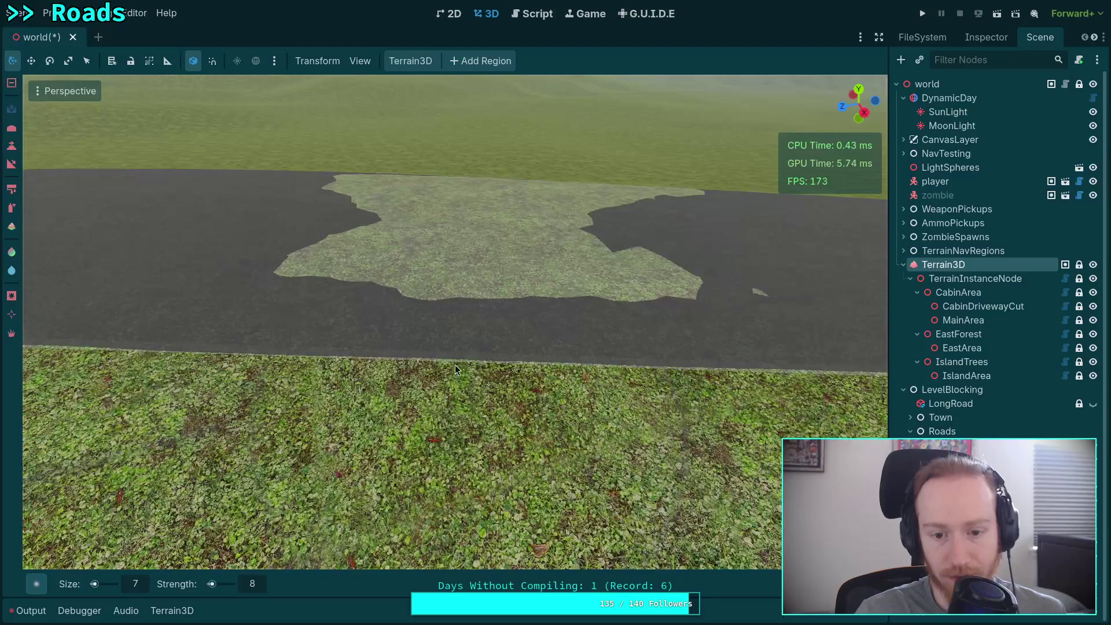
scroll(648, 349, "up", 3)
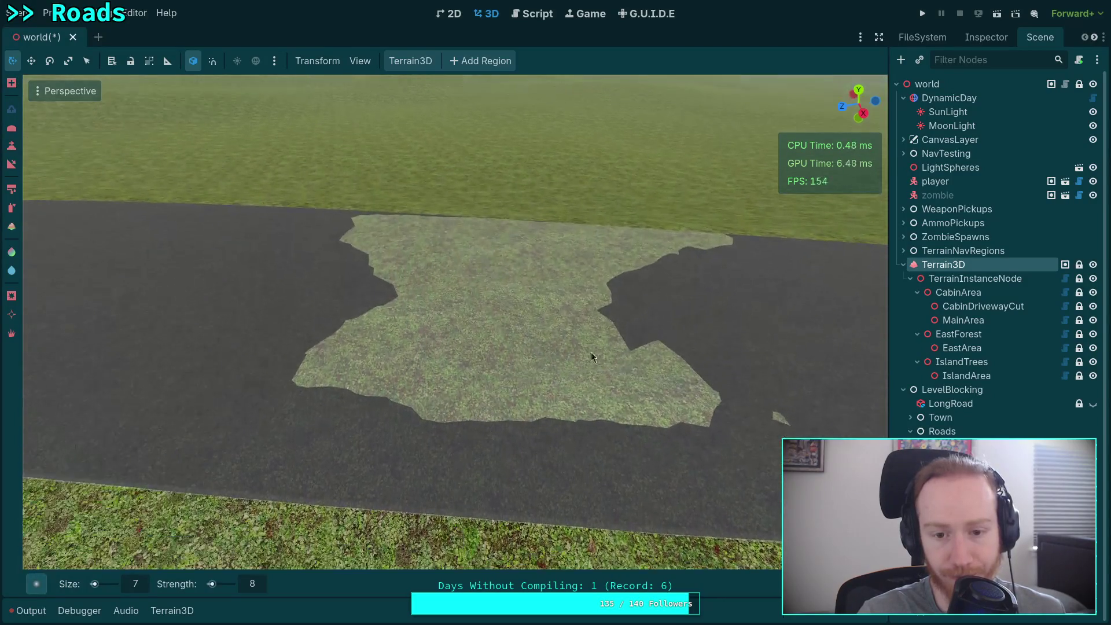
key("ctrl+z")
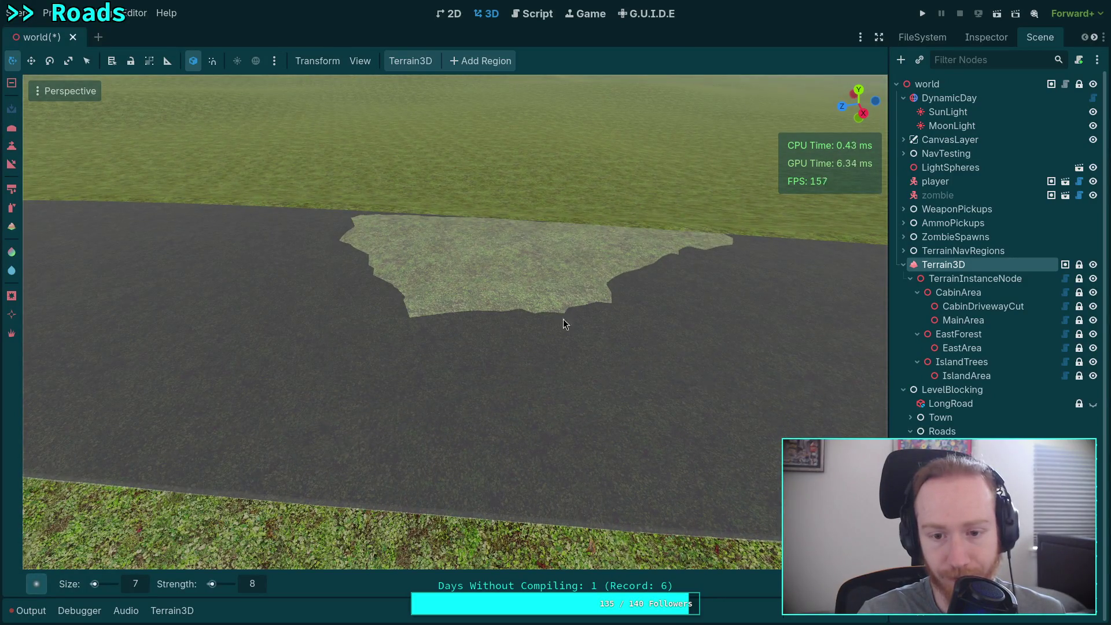
mouse_move(564, 324)
left_mouse_down()
mouse_move(402, 279)
mouse_move(507, 265)
mouse_move(558, 285)
left_mouse_up()
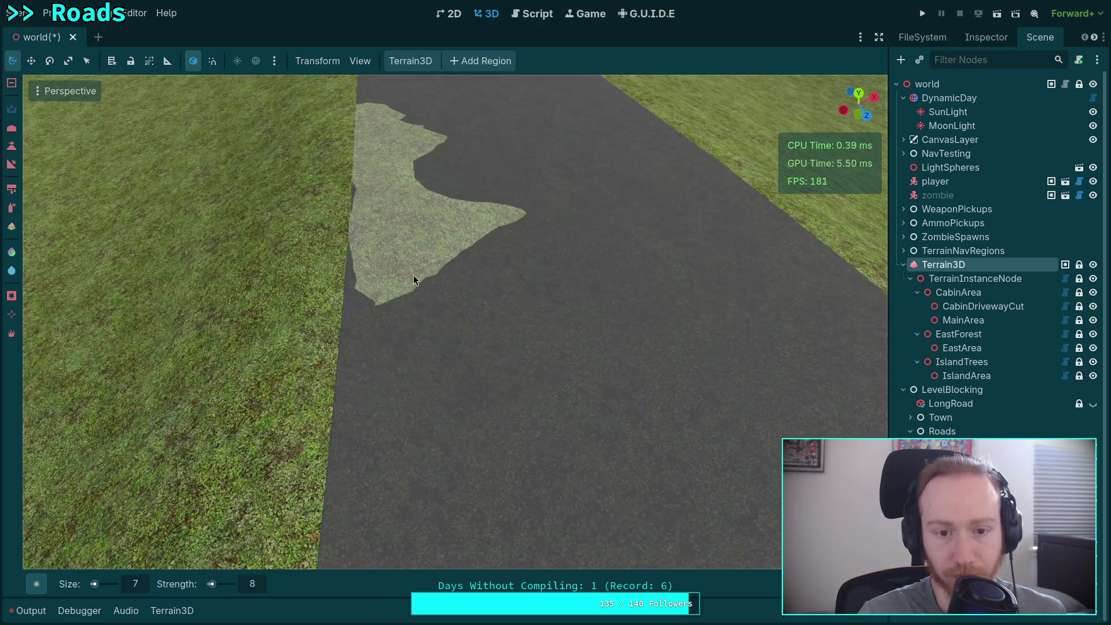
mouse_move(413, 274)
left_mouse_down()
mouse_move(390, 122)
mouse_move(474, 200)
left_mouse_up()
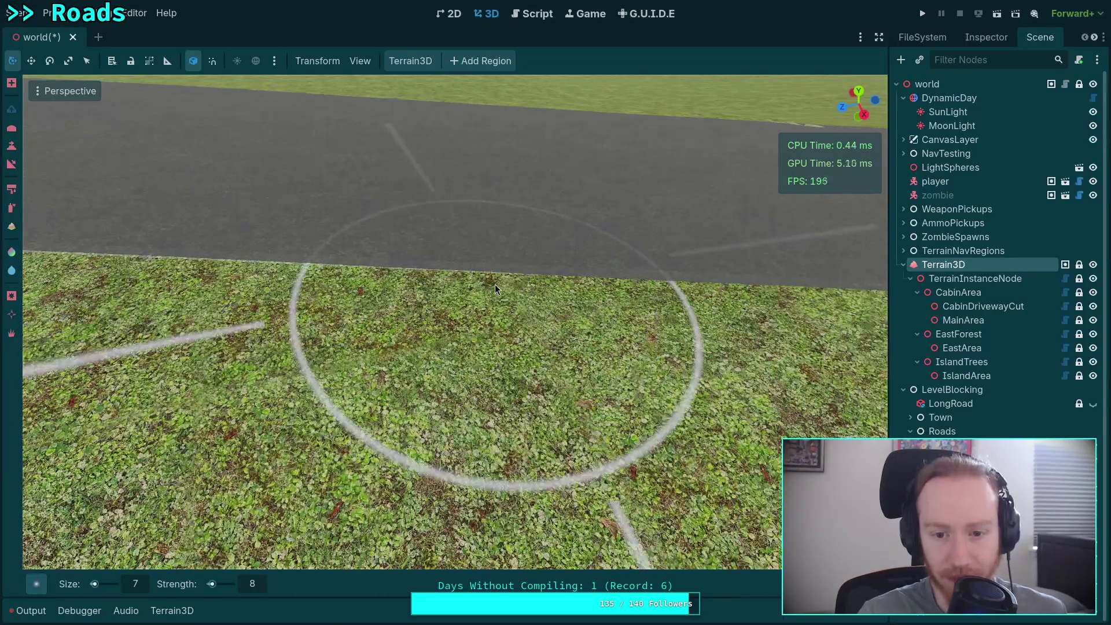
- Paint along the road edge with the size 7, strength 8 brush, covering the light patch
scroll(447, 274, "up", 2)
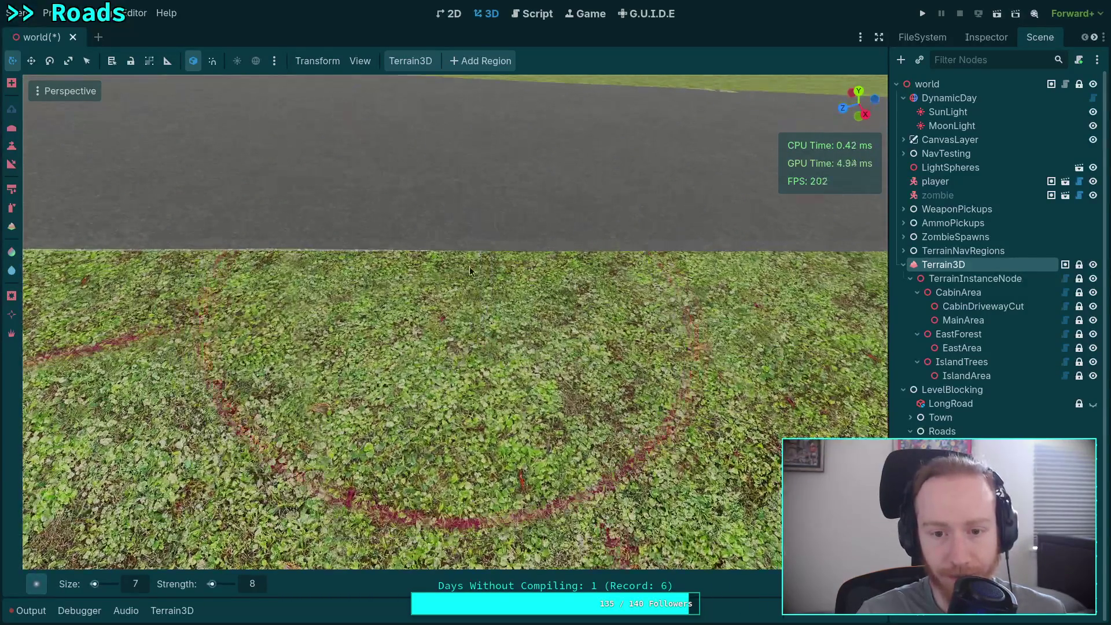
mouse_move(513, 265)
left_mouse_down()
mouse_move(741, 312)
mouse_move(436, 282)
left_mouse_up()
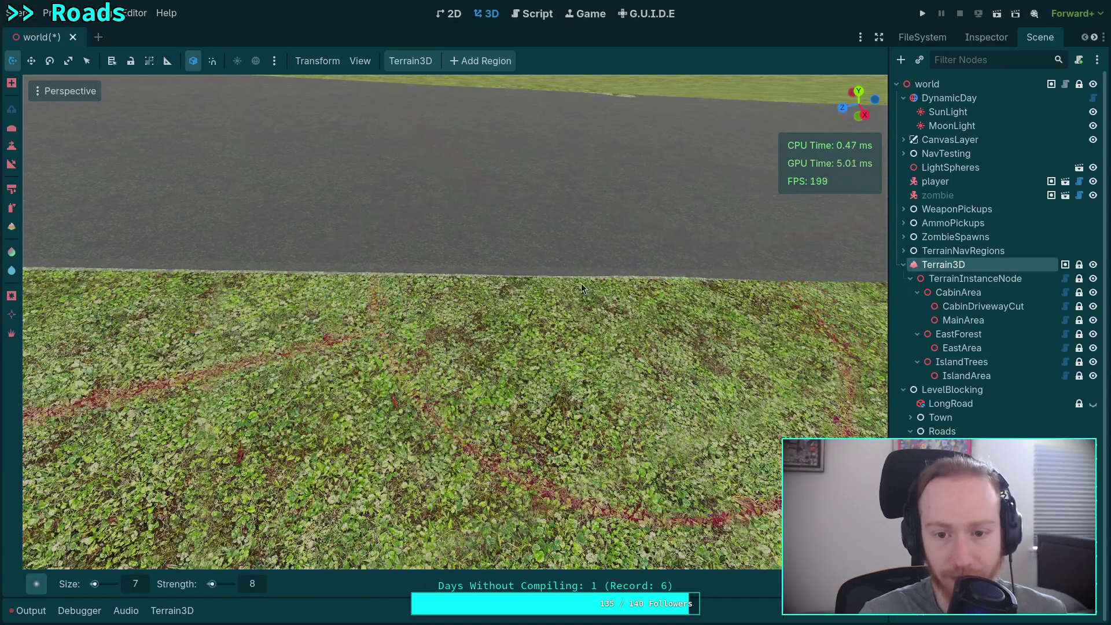
scroll(580, 283, "up", 2)
scroll(517, 296, "down", 2)
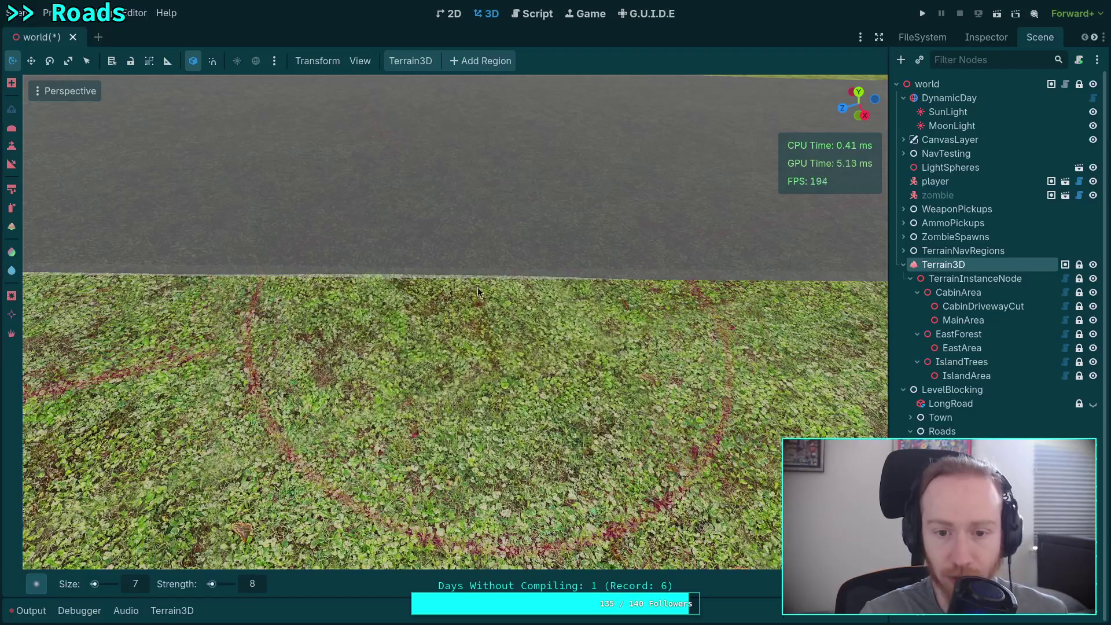
mouse_move(518, 296)
left_mouse_down()
mouse_move(471, 295)
mouse_move(624, 290)
mouse_move(571, 296)
mouse_move(589, 307)
mouse_move(493, 291)
left_mouse_up()
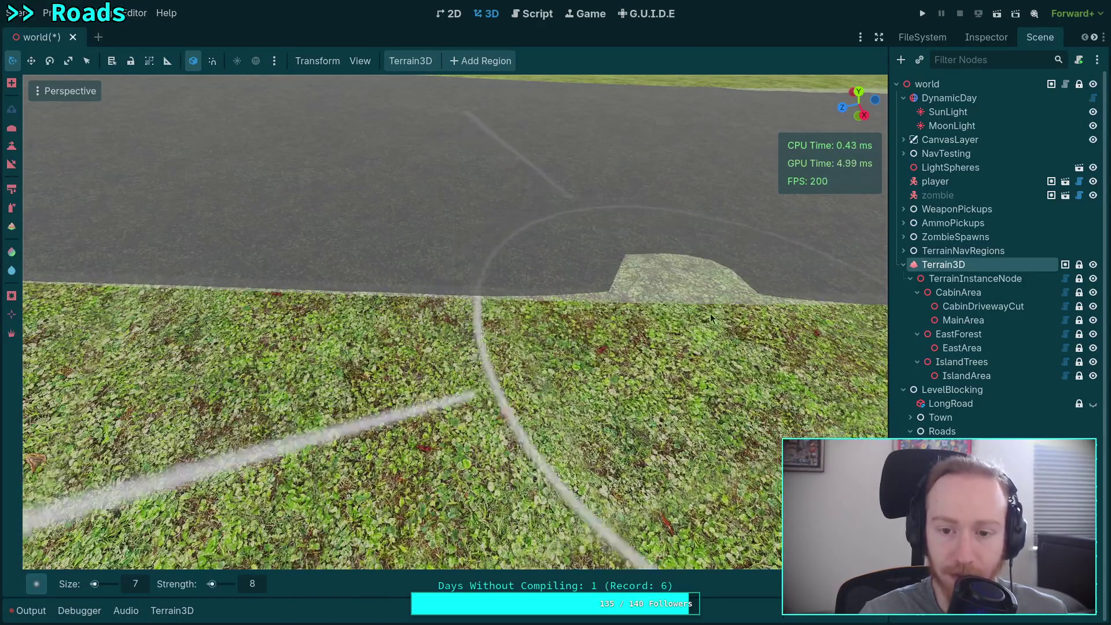
mouse_move(709, 314)
left_mouse_down()
mouse_move(588, 299)
mouse_move(663, 310)
left_mouse_up()
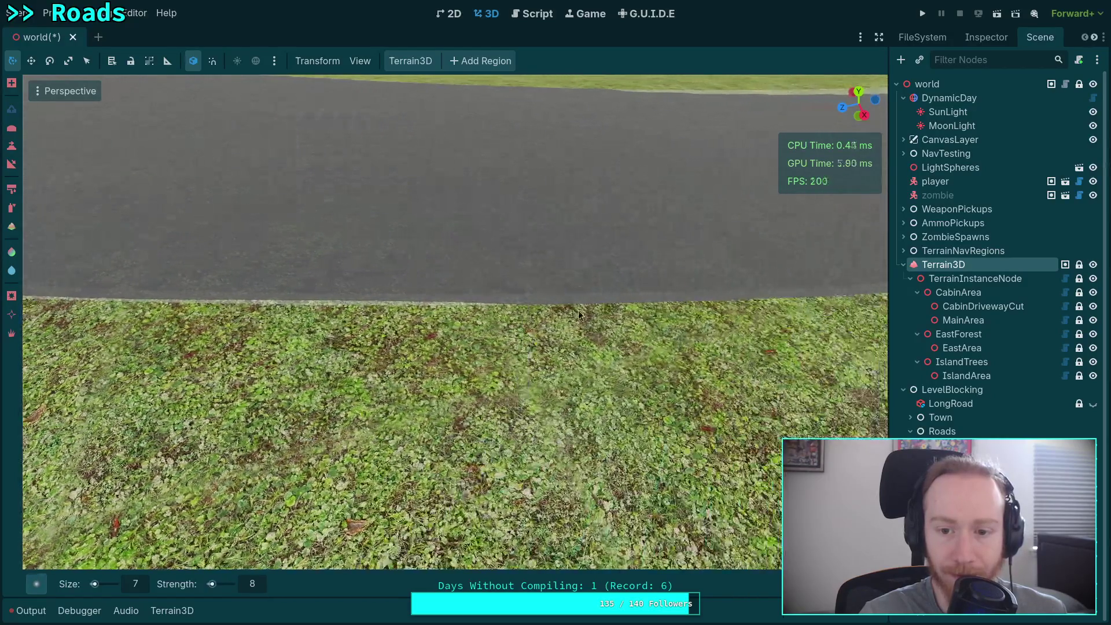
left_click_drag(580, 304, 410, 297)
mouse_move(565, 325)
left_mouse_down()
mouse_move(571, 313)
mouse_move(529, 308)
mouse_move(564, 310)
left_mouse_up()
mouse_move(640, 350)
left_mouse_down()
mouse_move(628, 327)
mouse_move(568, 323)
left_mouse_up()
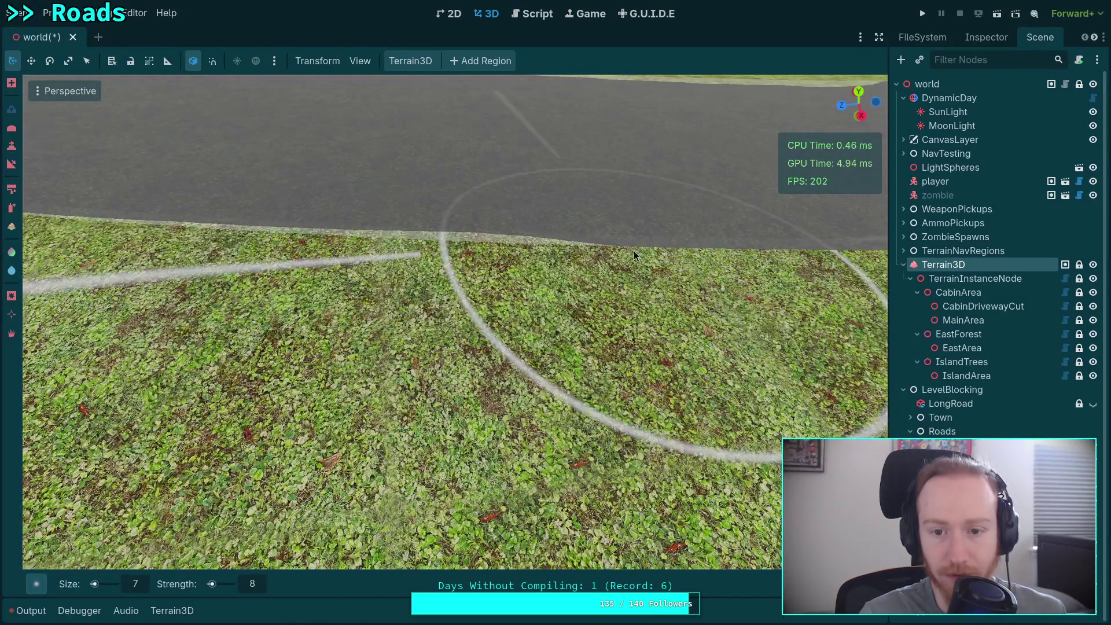
- Touch up and rework the terrain near the road edge with further strokes
mouse_move(579, 249)
left_mouse_down()
mouse_move(434, 244)
mouse_move(500, 248)
left_mouse_up()
mouse_move(569, 260)
left_mouse_down()
mouse_move(469, 254)
mouse_move(486, 256)
left_mouse_up()
left_click_drag(704, 265, 587, 259)
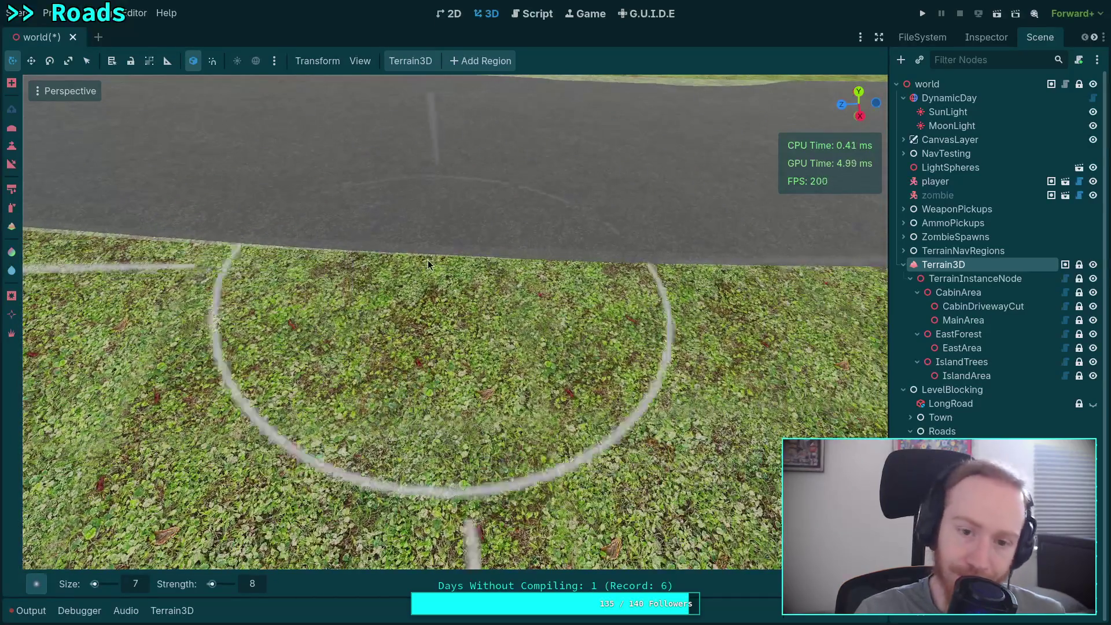
mouse_move(429, 260)
left_mouse_down()
mouse_move(540, 271)
mouse_move(412, 256)
mouse_move(529, 272)
mouse_move(446, 263)
mouse_move(462, 267)
left_mouse_up()
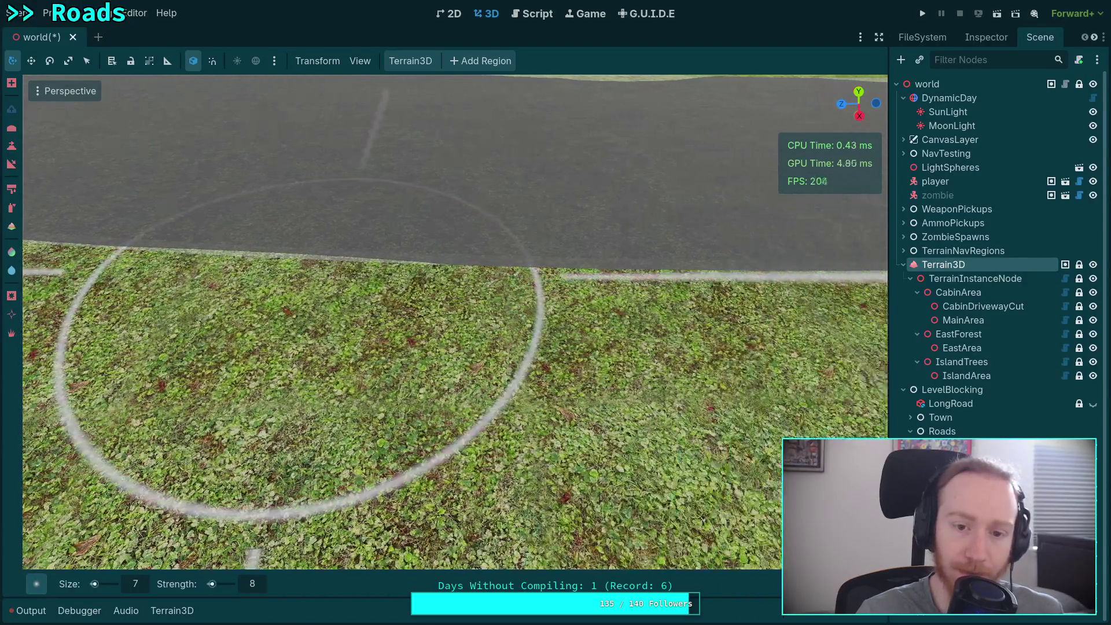
mouse_move(581, 283)
left_mouse_down()
mouse_move(527, 282)
mouse_move(548, 283)
left_mouse_up()
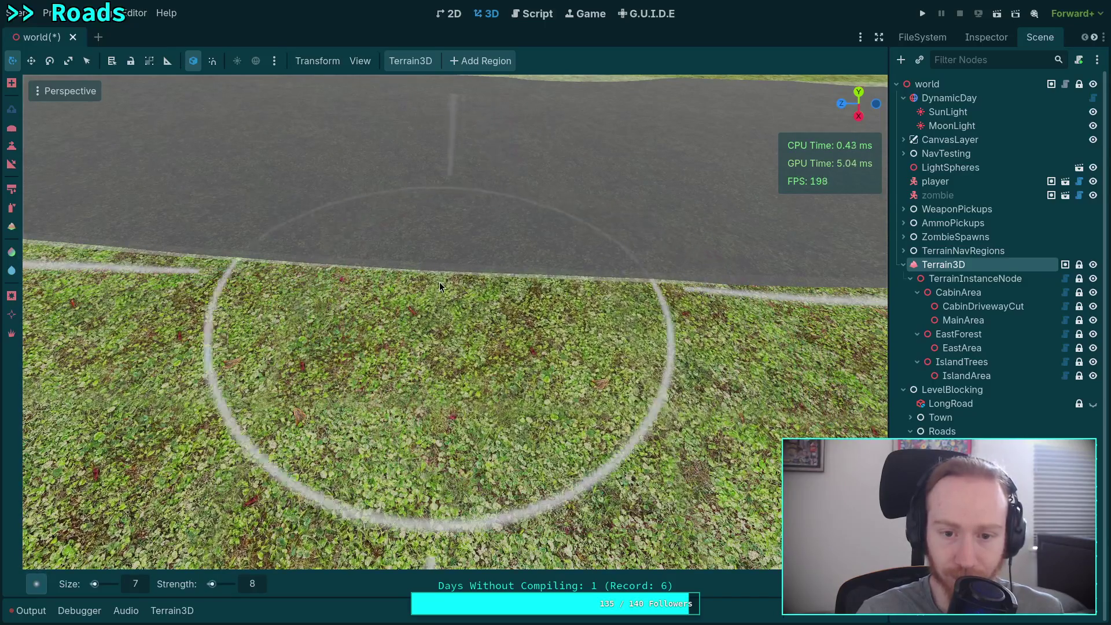
mouse_move(439, 282)
left_mouse_down()
mouse_move(431, 275)
mouse_move(473, 283)
left_mouse_up()
- Flatten the bump at the road edge and smooth the terrain across it
scroll(568, 302, "up", 2)
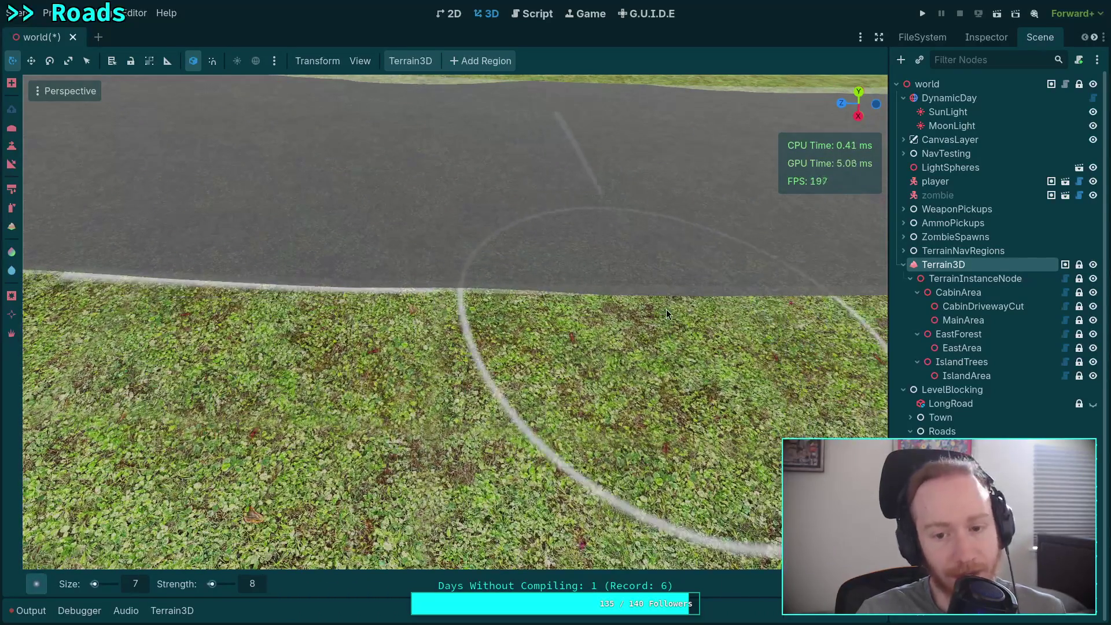
mouse_move(741, 315)
left_mouse_down()
mouse_move(532, 296)
mouse_move(568, 299)
left_mouse_up()
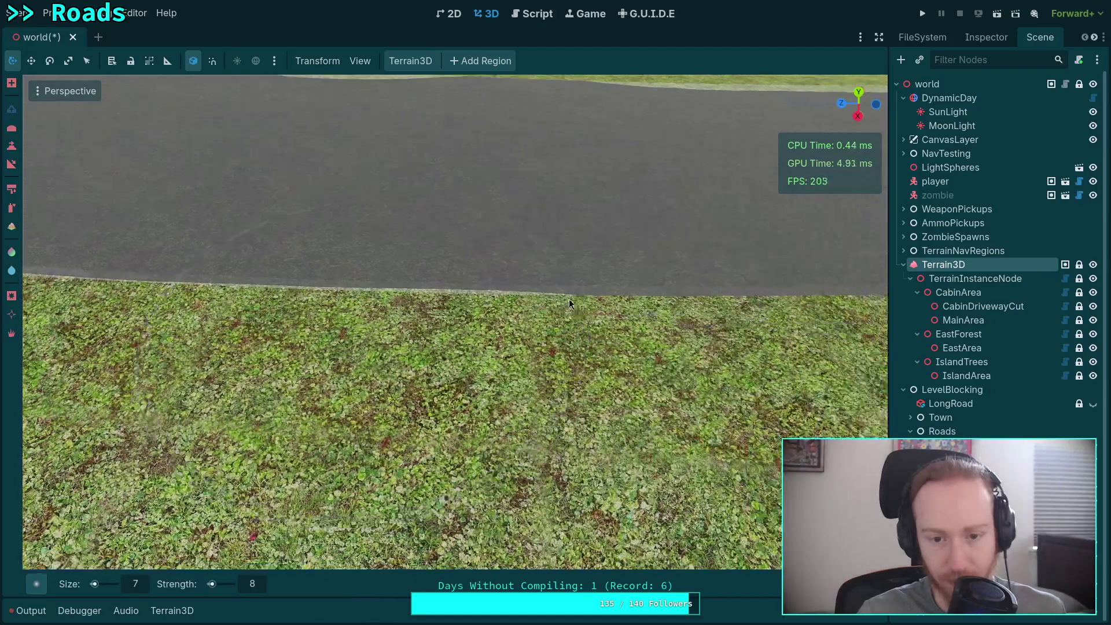
mouse_move(688, 310)
left_mouse_down()
mouse_move(577, 299)
mouse_move(589, 316)
mouse_move(492, 310)
left_mouse_up()
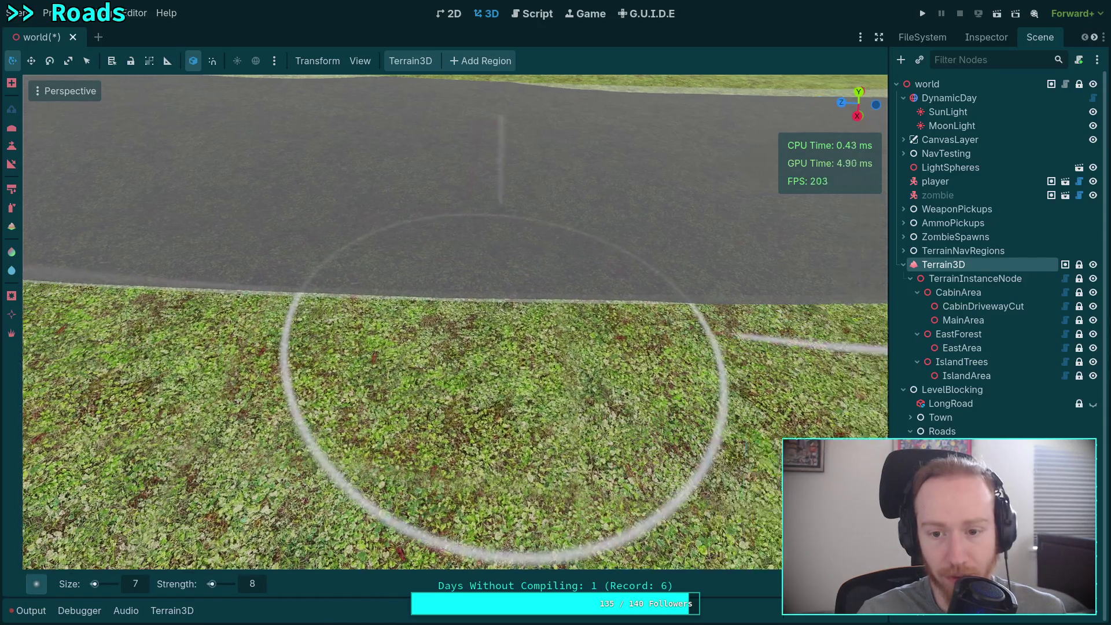
mouse_move(661, 316)
left_mouse_down()
mouse_move(530, 296)
mouse_move(575, 302)
left_mouse_up()
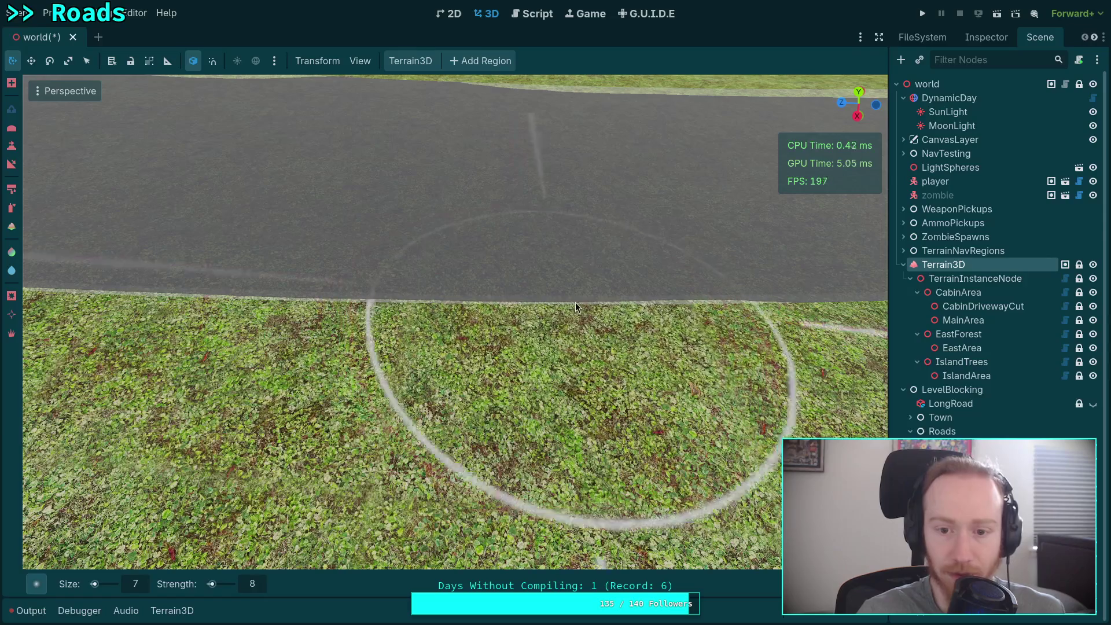
mouse_move(488, 310)
left_mouse_down()
mouse_move(566, 318)
mouse_move(463, 305)
mouse_move(490, 320)
mouse_move(474, 324)
left_mouse_up()
mouse_move(546, 331)
left_mouse_down()
mouse_move(447, 311)
mouse_move(601, 328)
left_mouse_up()
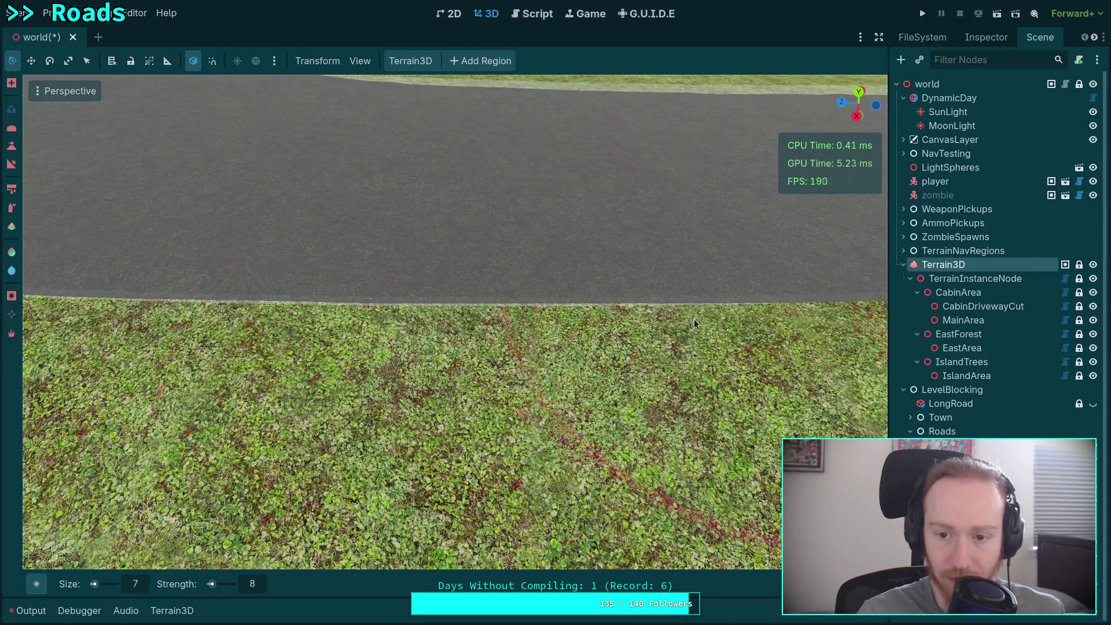
mouse_move(571, 308)
left_mouse_down()
mouse_move(400, 314)
mouse_move(422, 305)
mouse_move(589, 316)
left_mouse_up()
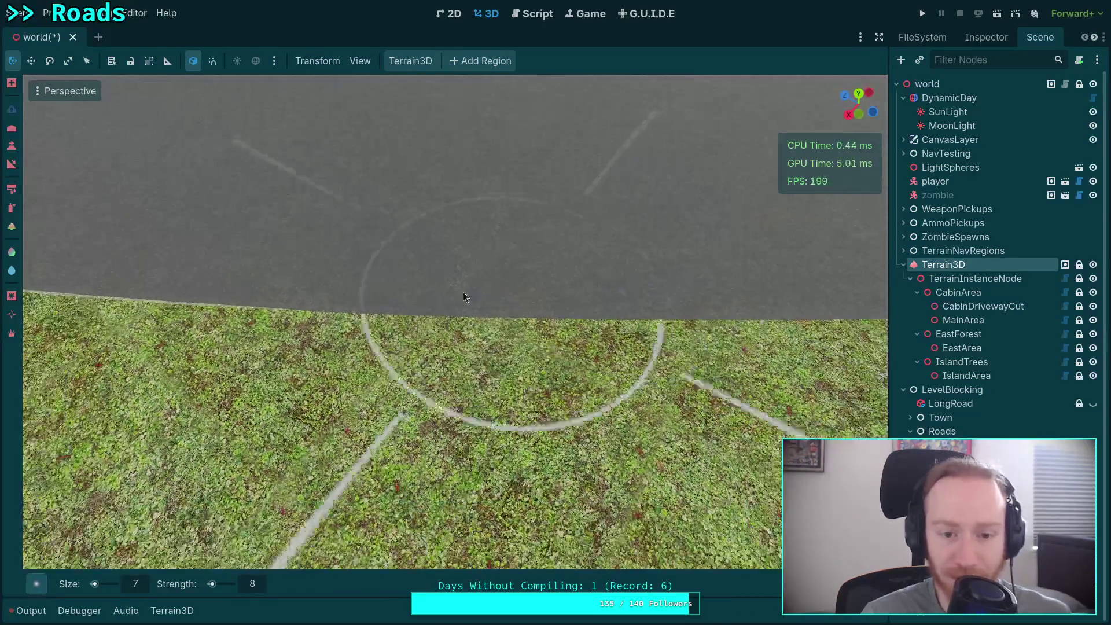
- Sculpt away the raised grass bump on the road edge
scroll(428, 318, "up", 3)
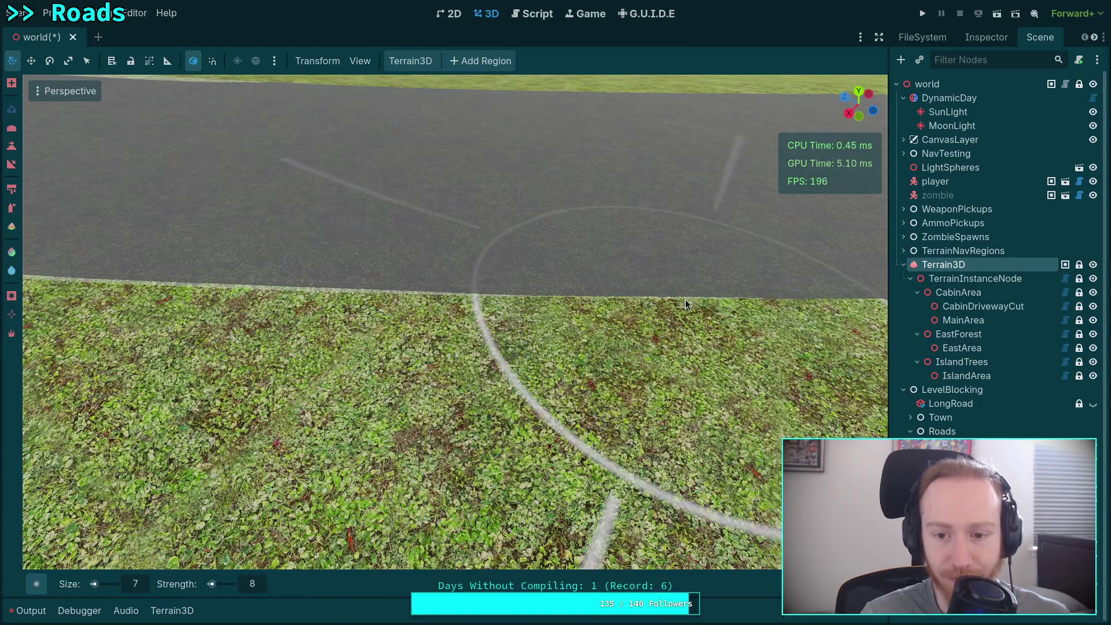
left_click_drag(685, 299, 572, 305)
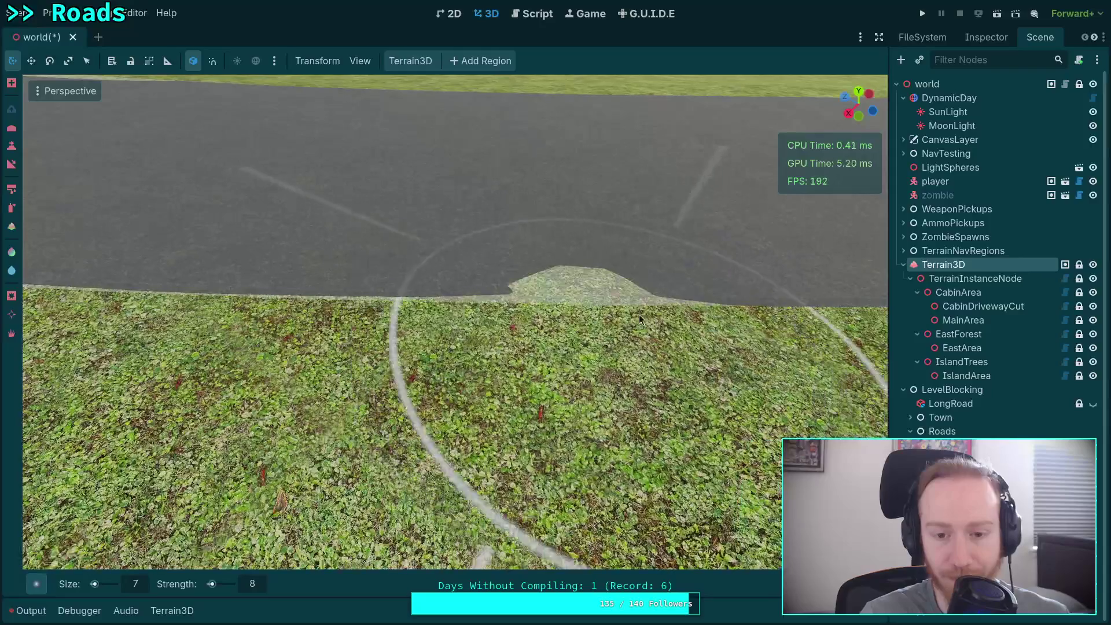
mouse_move(639, 314)
left_mouse_down()
mouse_move(510, 299)
mouse_move(663, 317)
left_mouse_up()
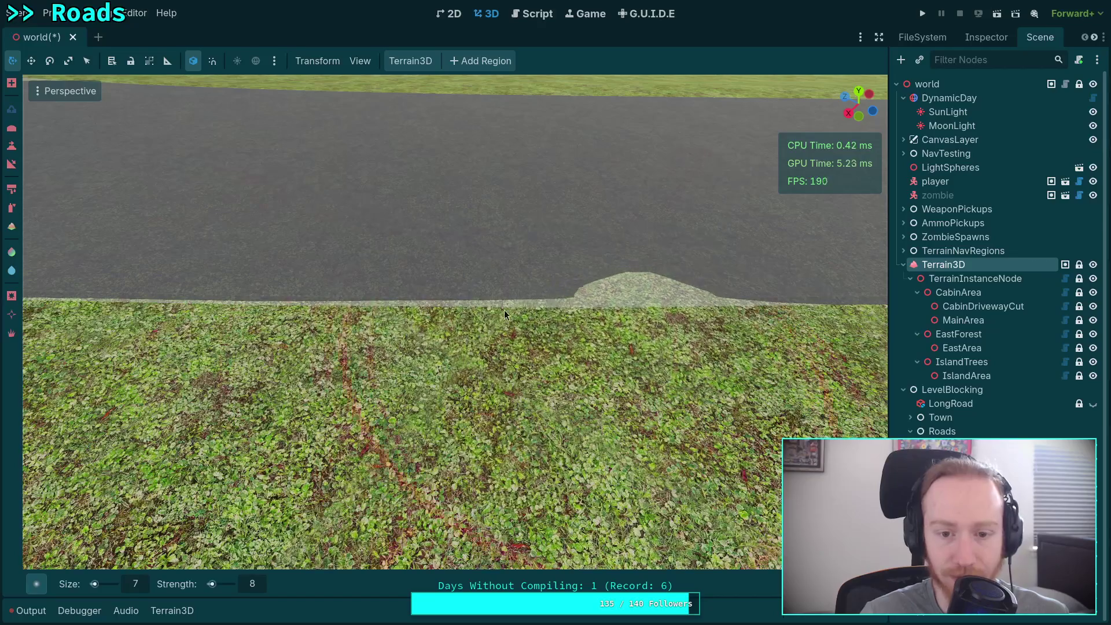
mouse_move(504, 310)
left_mouse_down()
mouse_move(754, 297)
mouse_move(533, 301)
left_mouse_up()
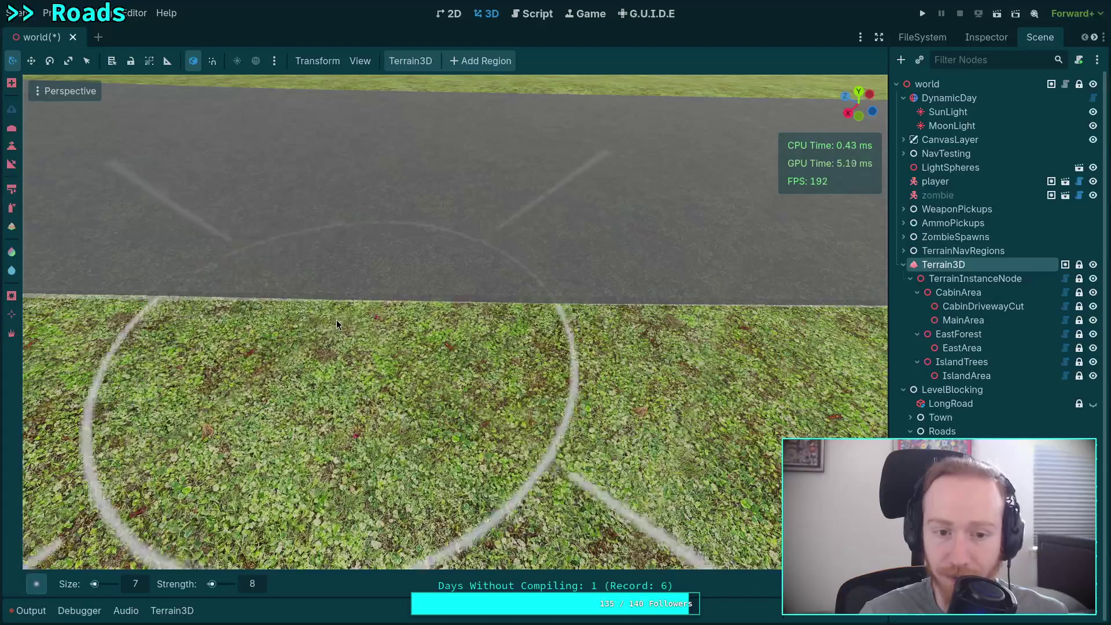
- Brush the grass strip along the road edge with repeated strokes
mouse_move(336, 315)
left_mouse_down()
mouse_move(337, 302)
mouse_move(702, 323)
mouse_move(562, 317)
mouse_move(661, 326)
left_mouse_up()
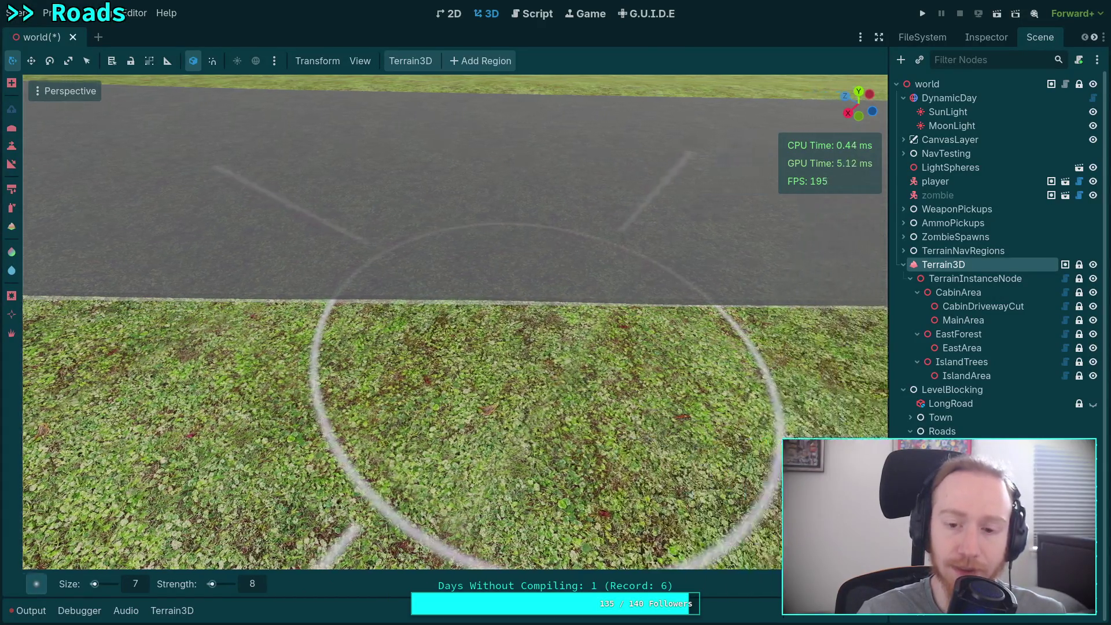
mouse_move(564, 324)
left_mouse_down()
mouse_move(442, 320)
mouse_move(647, 329)
left_mouse_up()
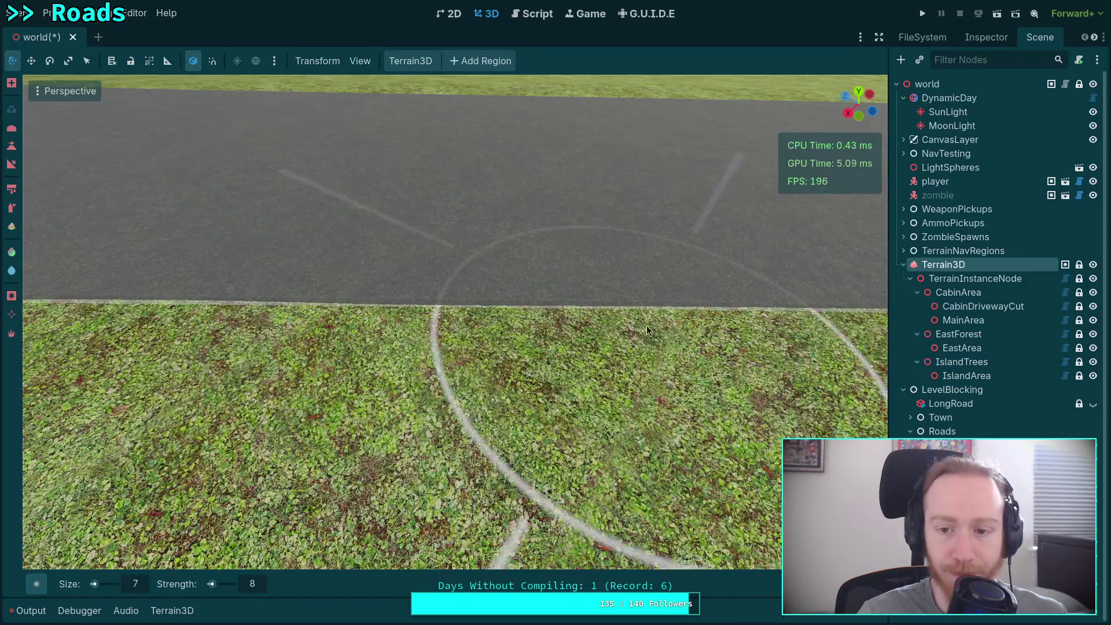
scroll(414, 309, "down", 2)
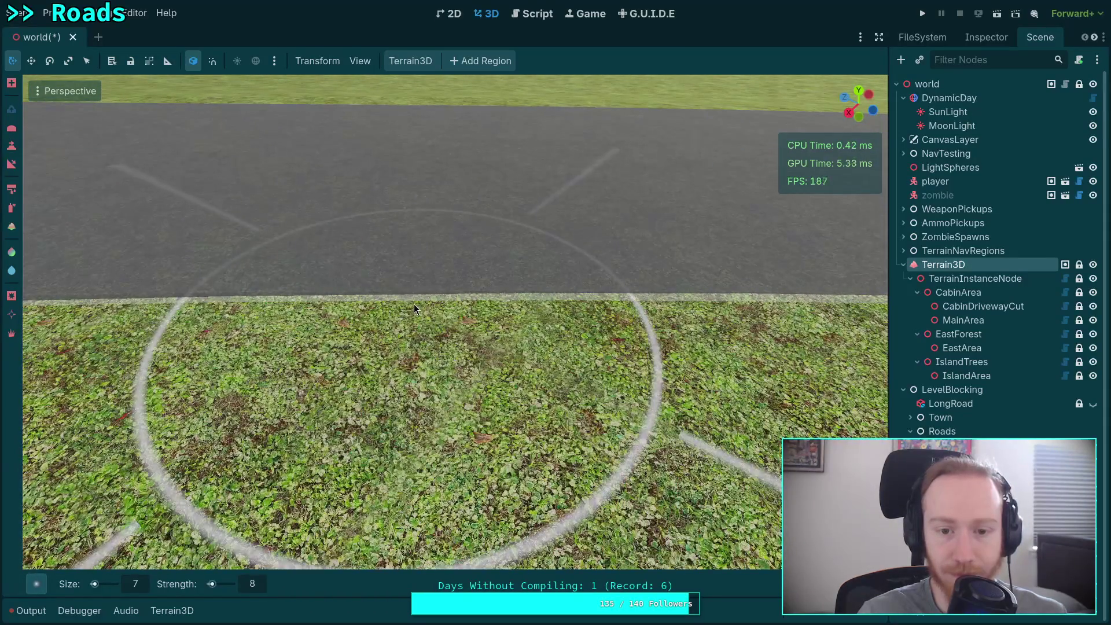
mouse_move(757, 303)
left_mouse_down()
mouse_move(204, 305)
mouse_move(485, 314)
left_mouse_up()
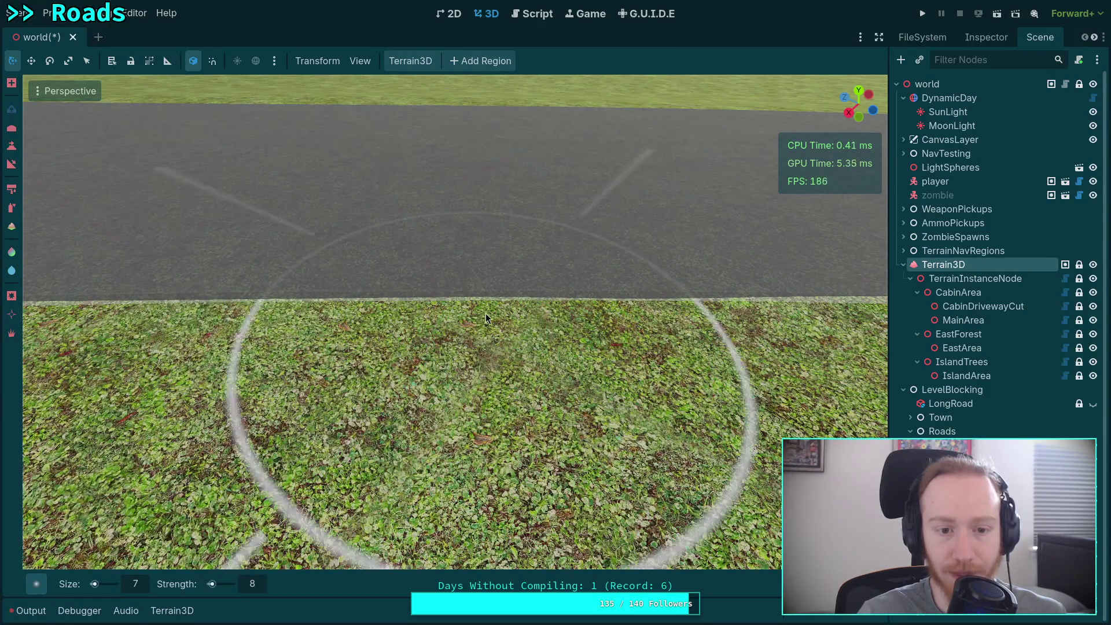
right_click(486, 314)
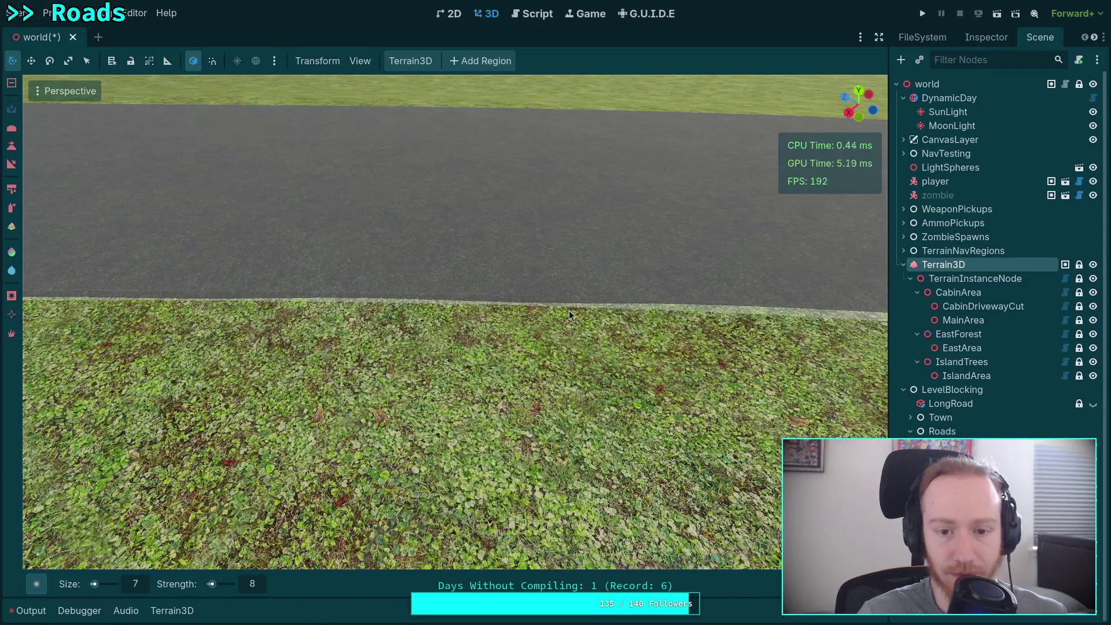
mouse_move(661, 315)
left_mouse_down()
mouse_move(559, 301)
mouse_move(630, 321)
left_mouse_up()
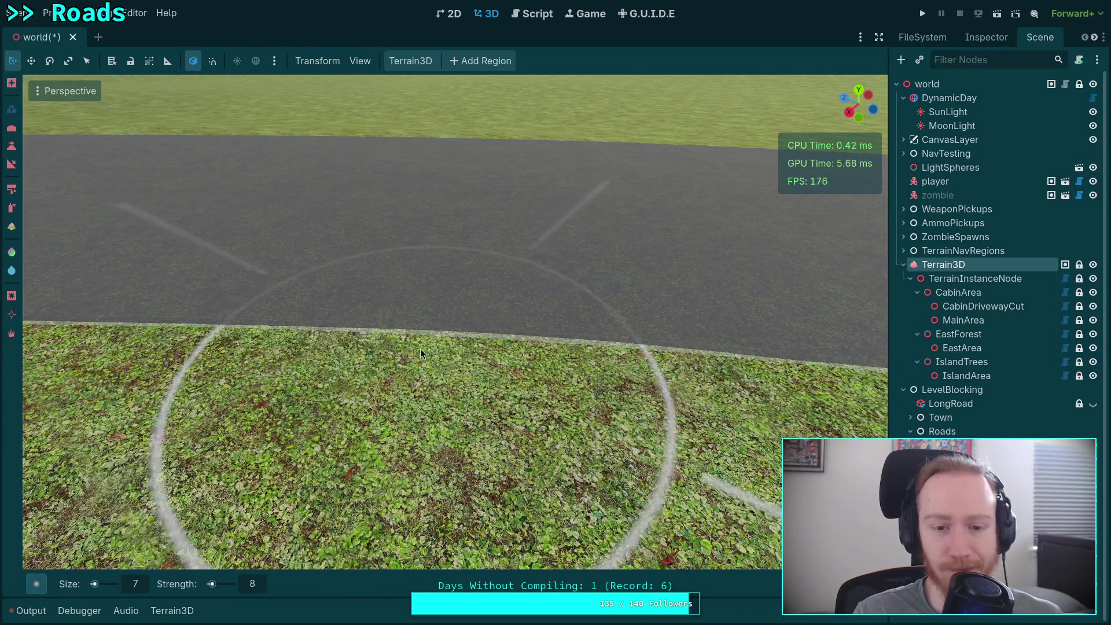
- Lower and reshape the curb terrain with the inverted brush, undoing the last strokes
key("ctrl")
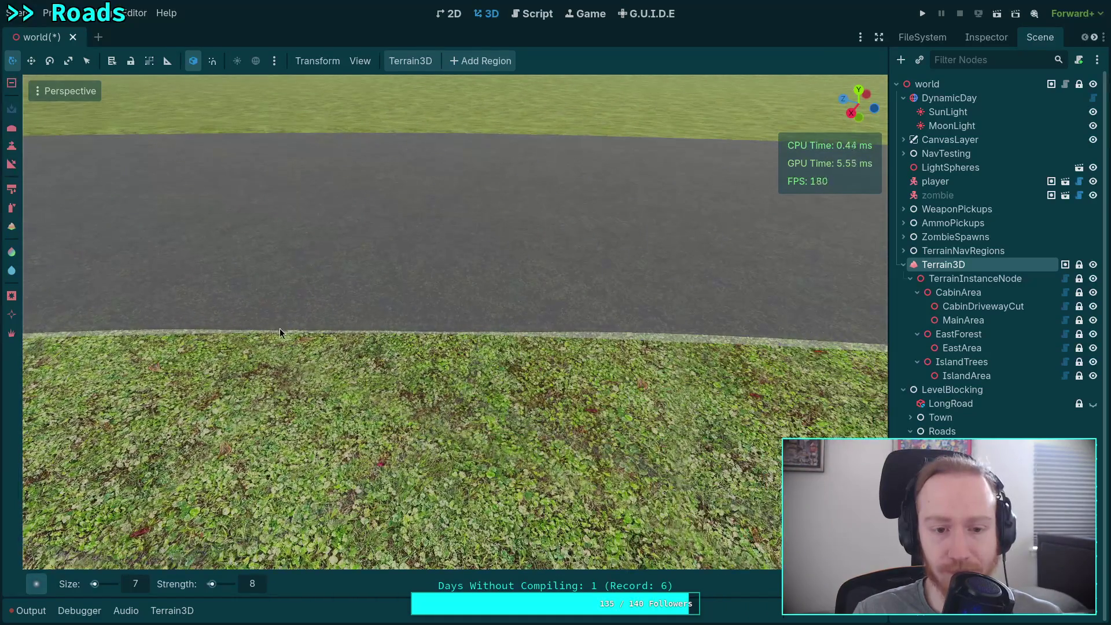
mouse_move(513, 346)
left_mouse_down()
mouse_move(451, 344)
mouse_move(534, 351)
mouse_move(394, 340)
mouse_move(546, 353)
left_mouse_up()
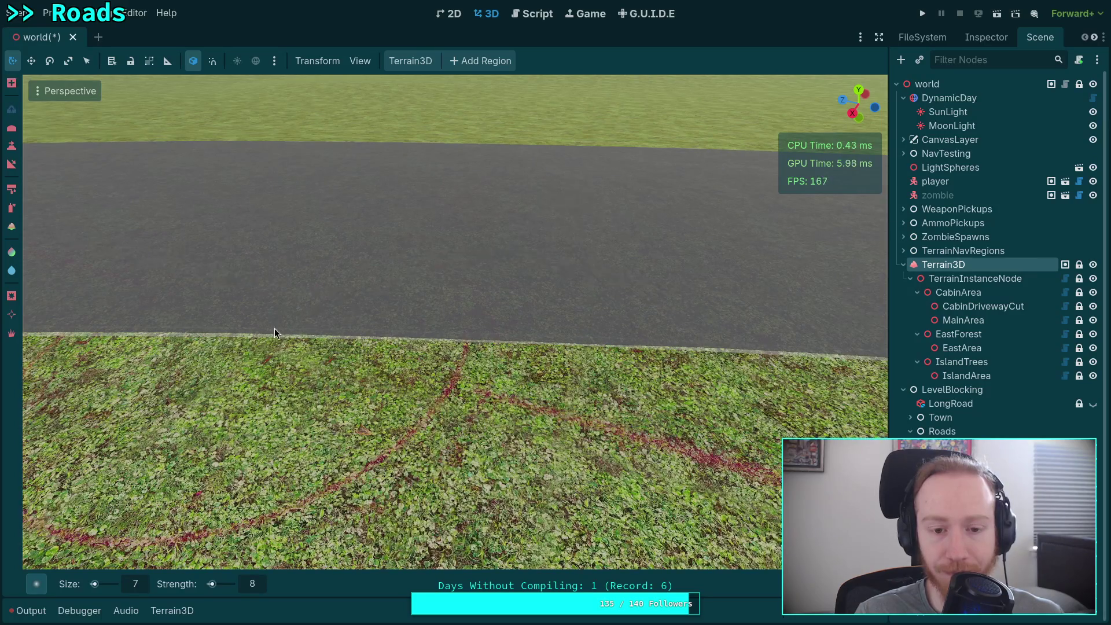
scroll(491, 360, "up", 2)
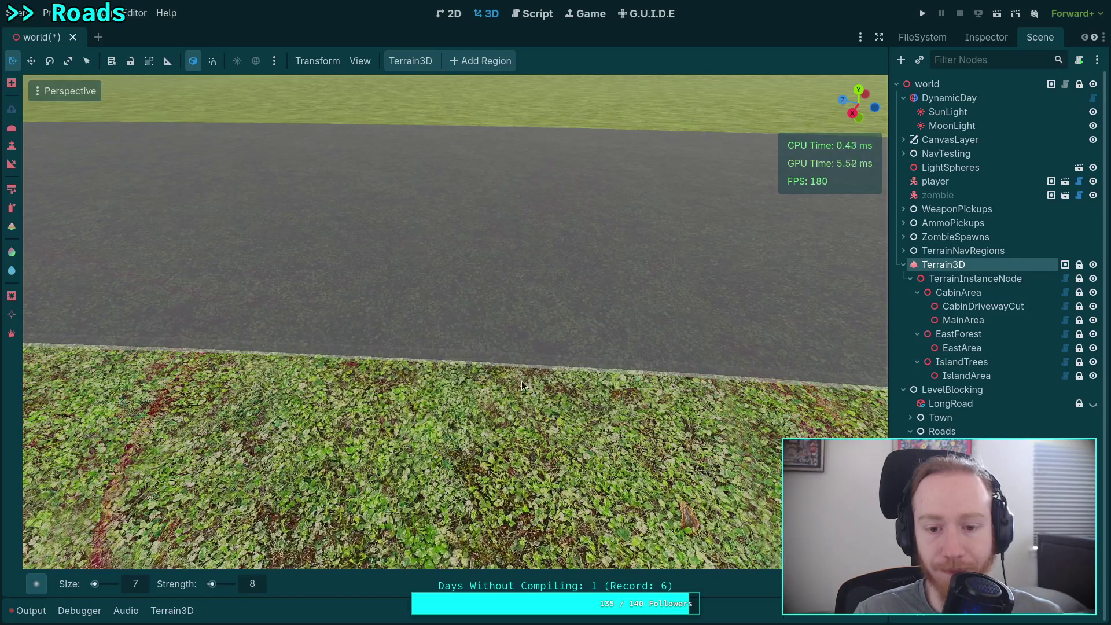
left_click_drag(521, 381, 515, 362)
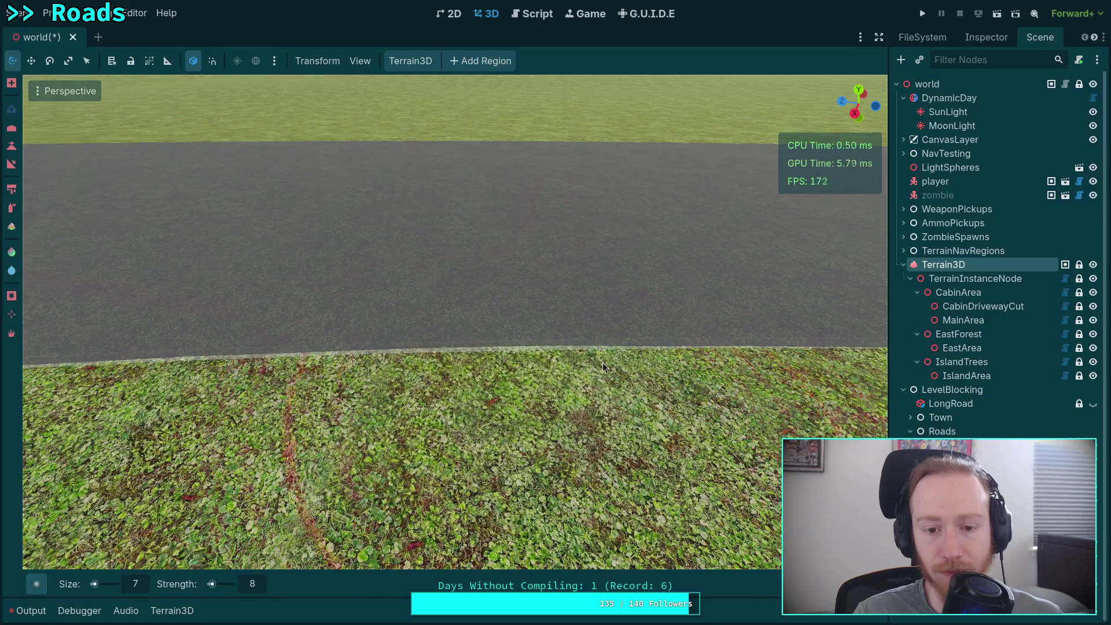
mouse_move(452, 347)
left_mouse_down()
mouse_move(435, 351)
mouse_move(440, 370)
mouse_move(557, 360)
mouse_move(454, 335)
mouse_move(499, 339)
mouse_move(439, 347)
mouse_move(459, 376)
mouse_move(518, 349)
mouse_move(495, 359)
mouse_move(486, 342)
mouse_move(724, 361)
mouse_move(349, 341)
mouse_move(414, 357)
left_mouse_up()
key("ctrl+z")
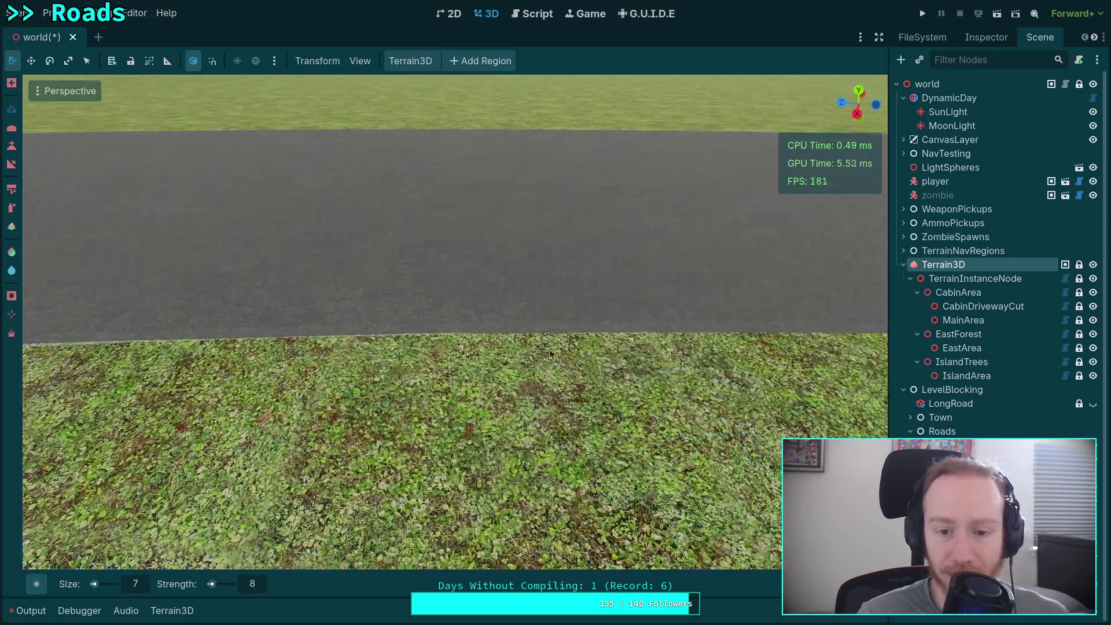
- Undo earlier grass edits, then repaint the grass strip along the road's lower curb
key("ctrl+z")
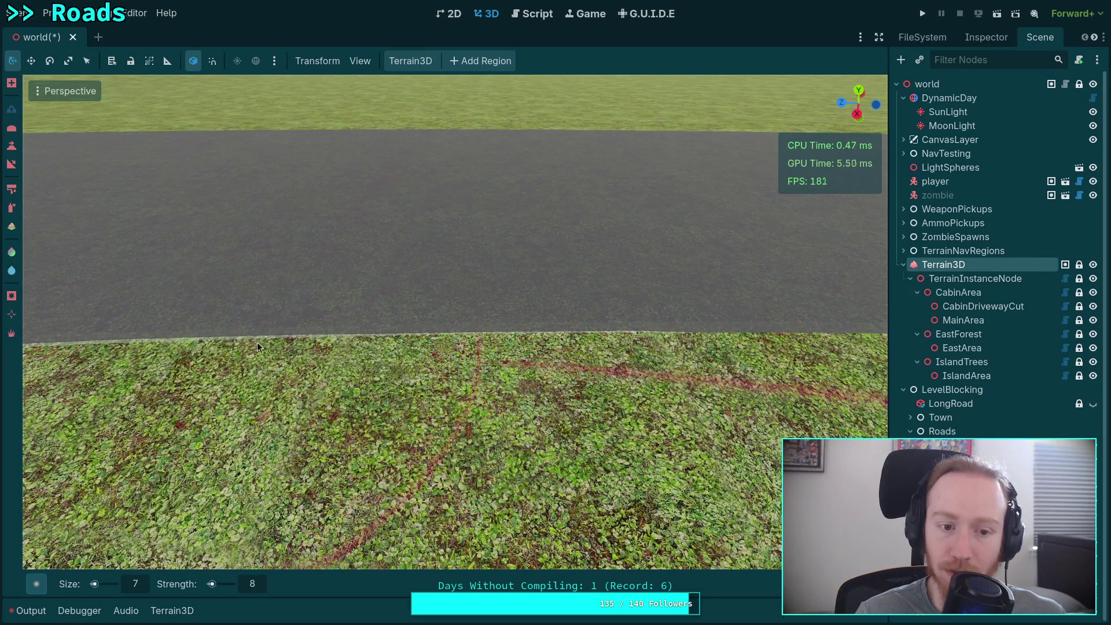
key("d")
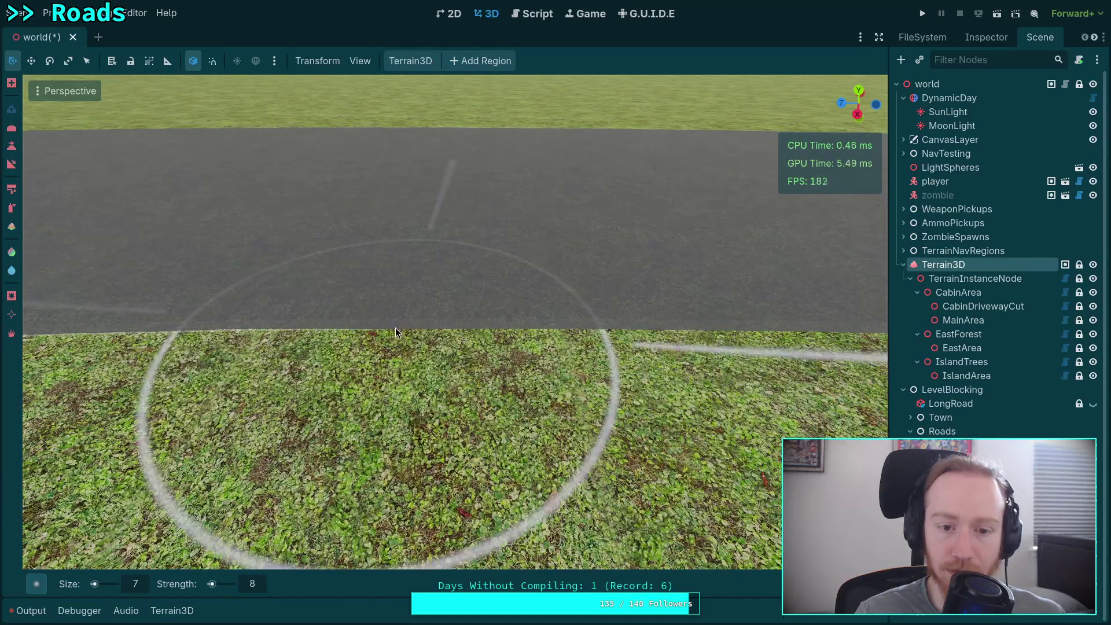
left_click(391, 332)
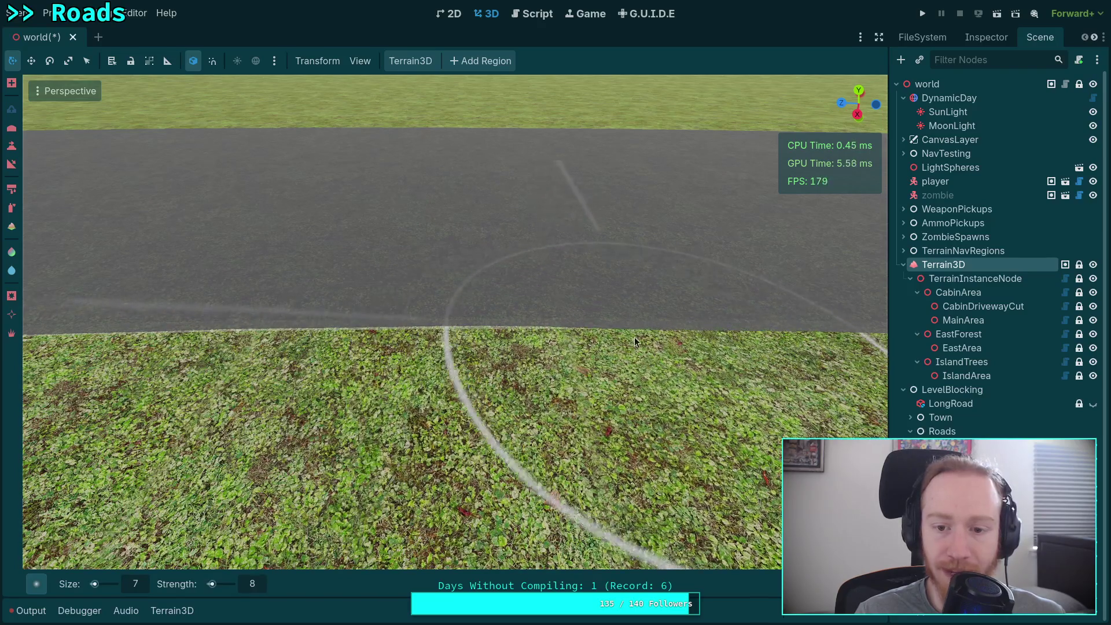
left_click_drag(660, 328, 473, 320)
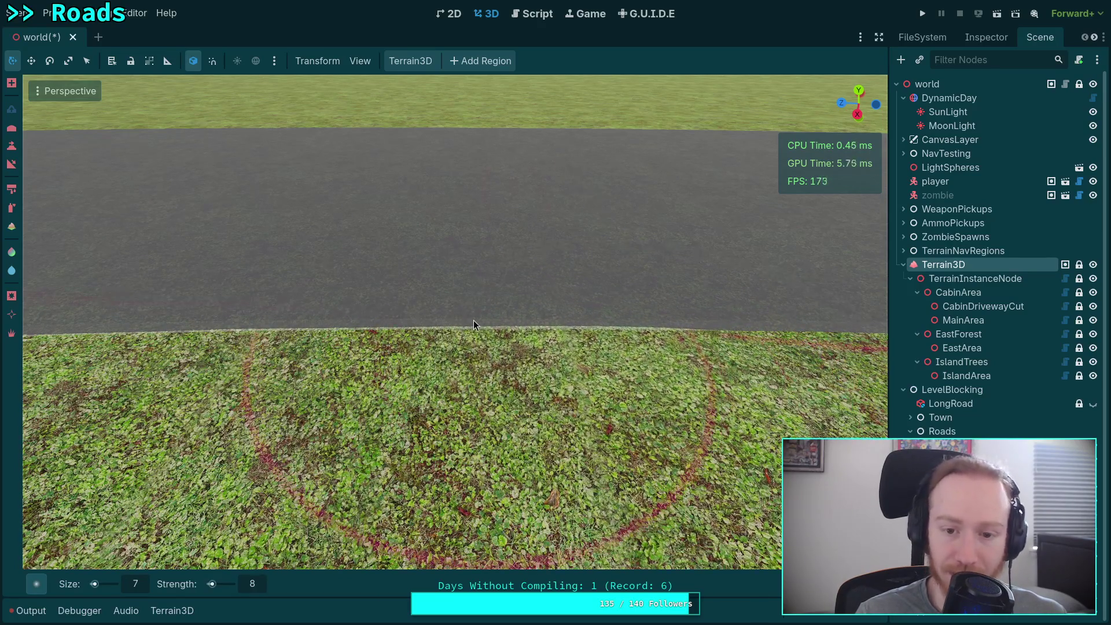
left_click_drag(547, 336, 529, 339)
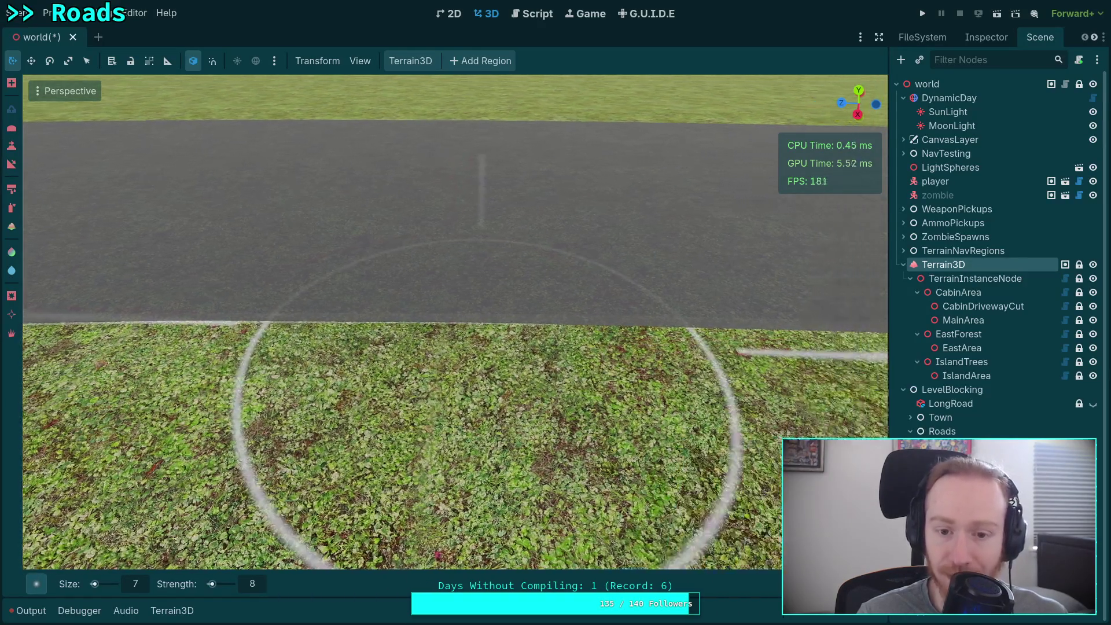
left_click_drag(315, 328, 154, 322)
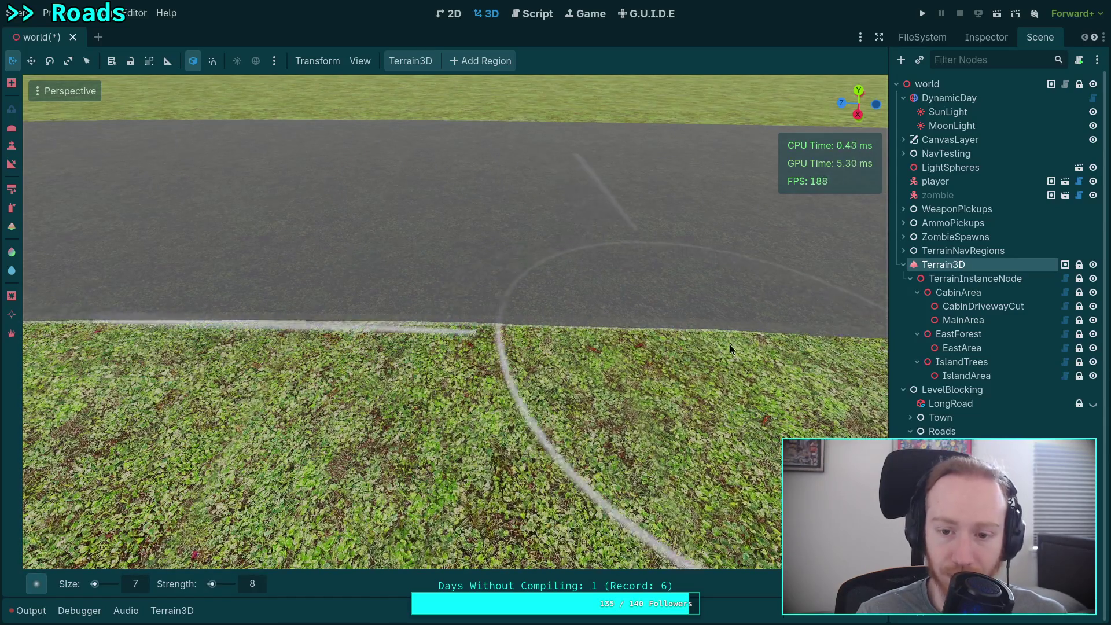
left_click_drag(666, 341, 566, 333)
left_click_drag(398, 319, 371, 327)
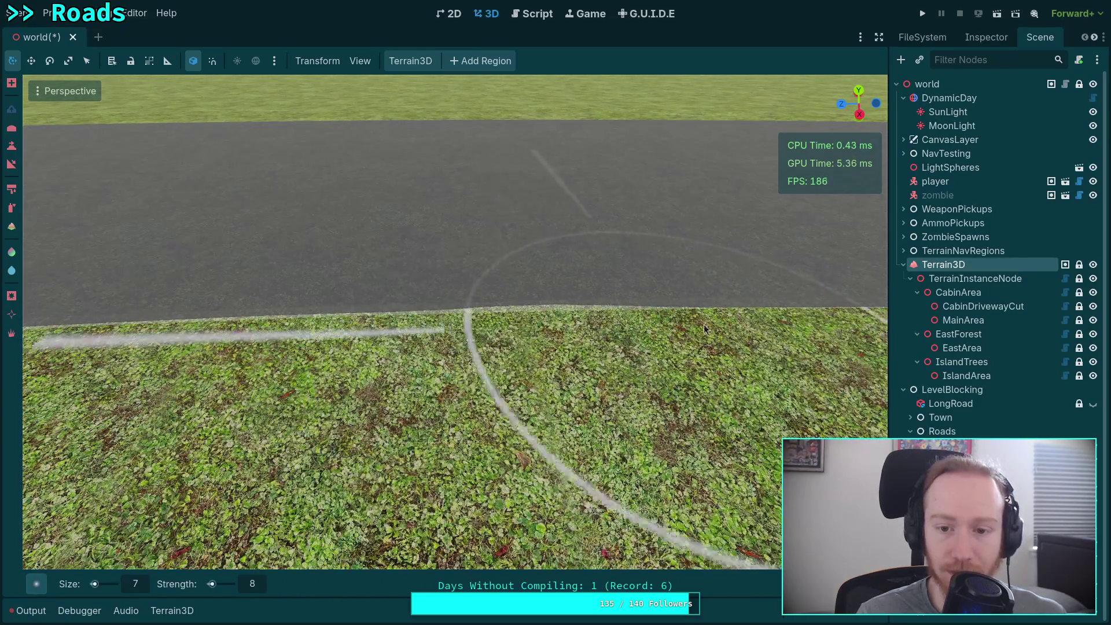
mouse_move(703, 324)
left_mouse_down()
mouse_move(463, 317)
mouse_move(579, 314)
left_mouse_up()
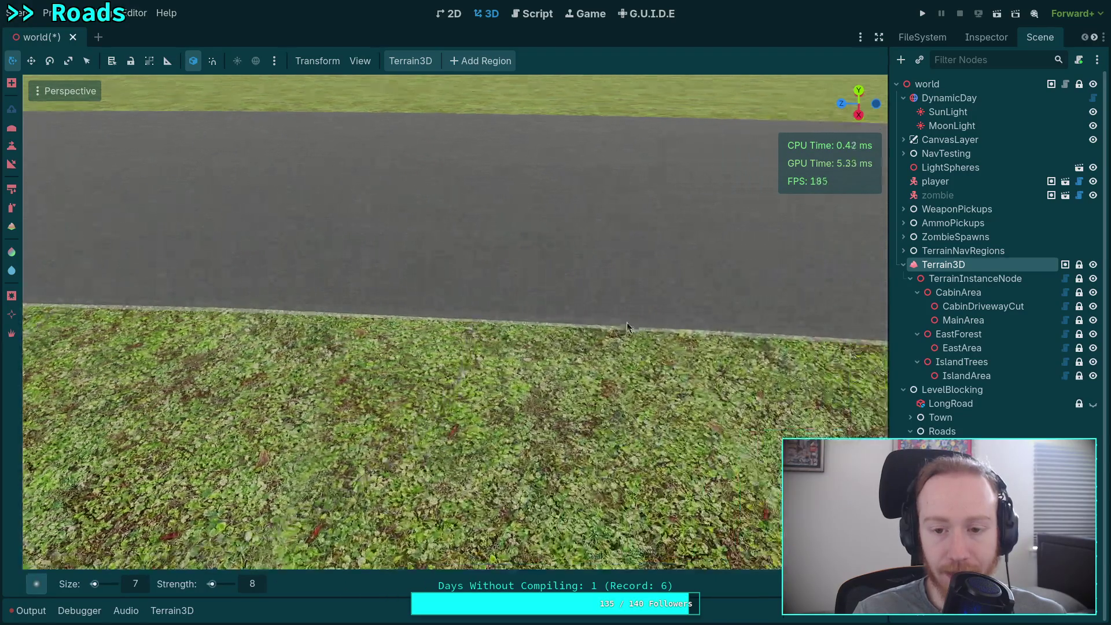
scroll(626, 323, "down", 3)
scroll(313, 358, "up", 3)
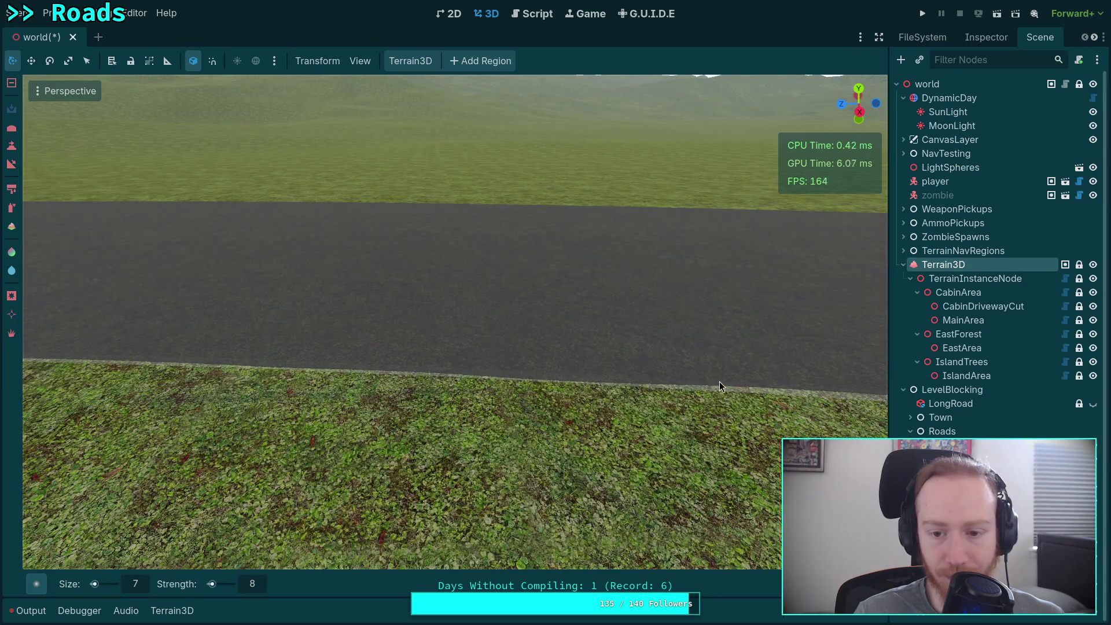
left_click_drag(602, 384, 601, 386)
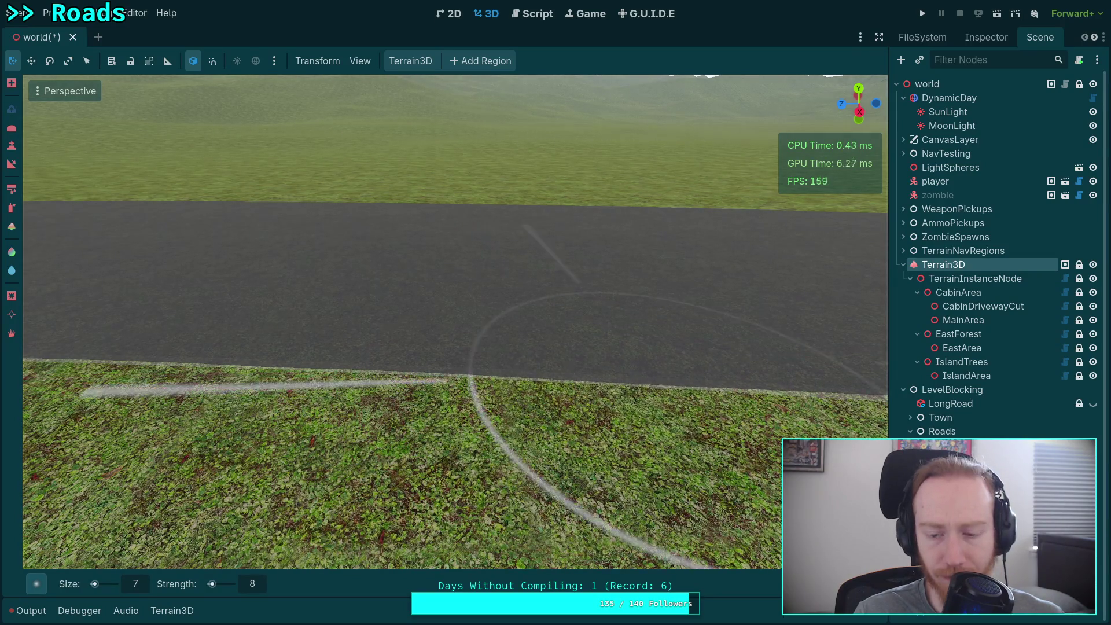
scroll(426, 329, "up", 2)
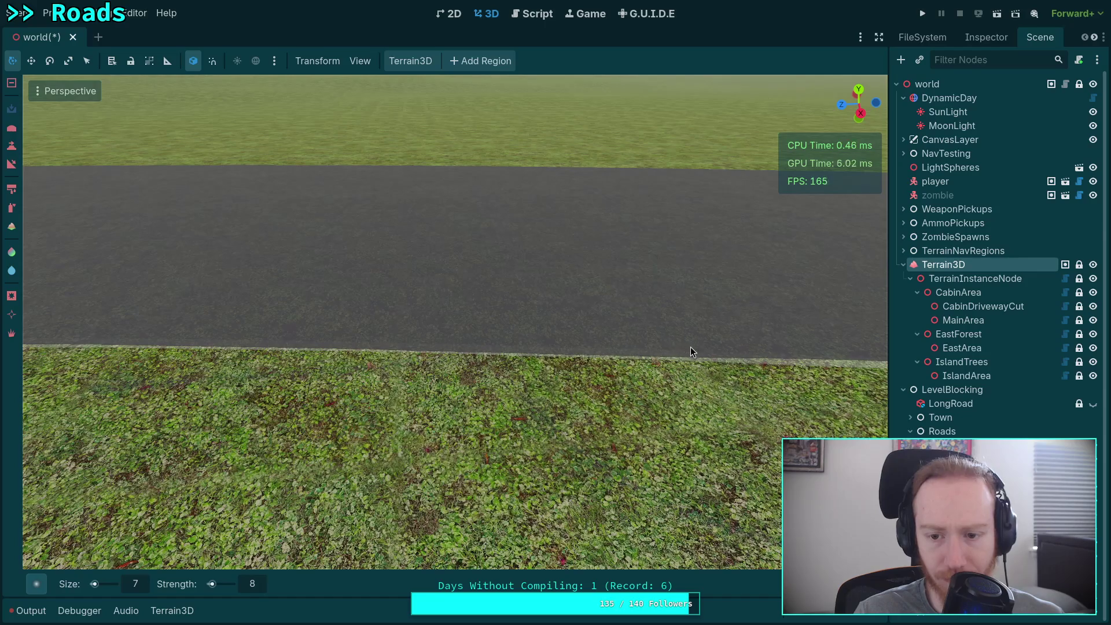
scroll(597, 371, "up", 1)
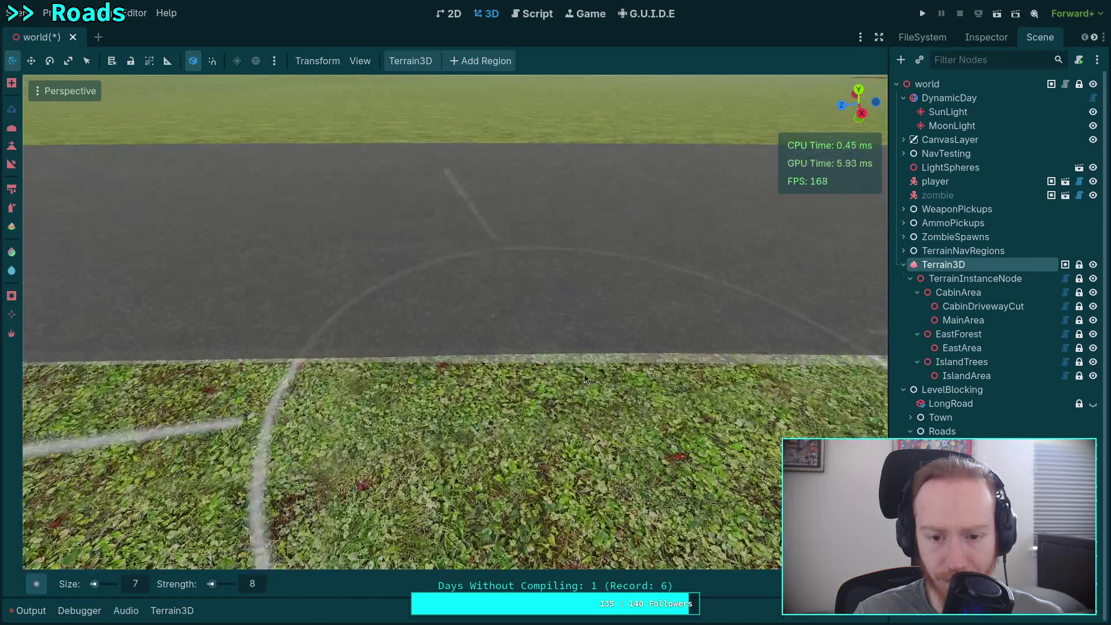
mouse_move(663, 362)
left_mouse_down()
mouse_move(497, 406)
mouse_move(484, 349)
mouse_move(737, 358)
left_mouse_up()
mouse_move(662, 366)
left_mouse_down()
mouse_move(610, 328)
mouse_move(712, 354)
left_mouse_up()
mouse_move(471, 350)
left_mouse_down()
mouse_move(641, 352)
mouse_move(472, 341)
mouse_move(604, 348)
left_mouse_up()
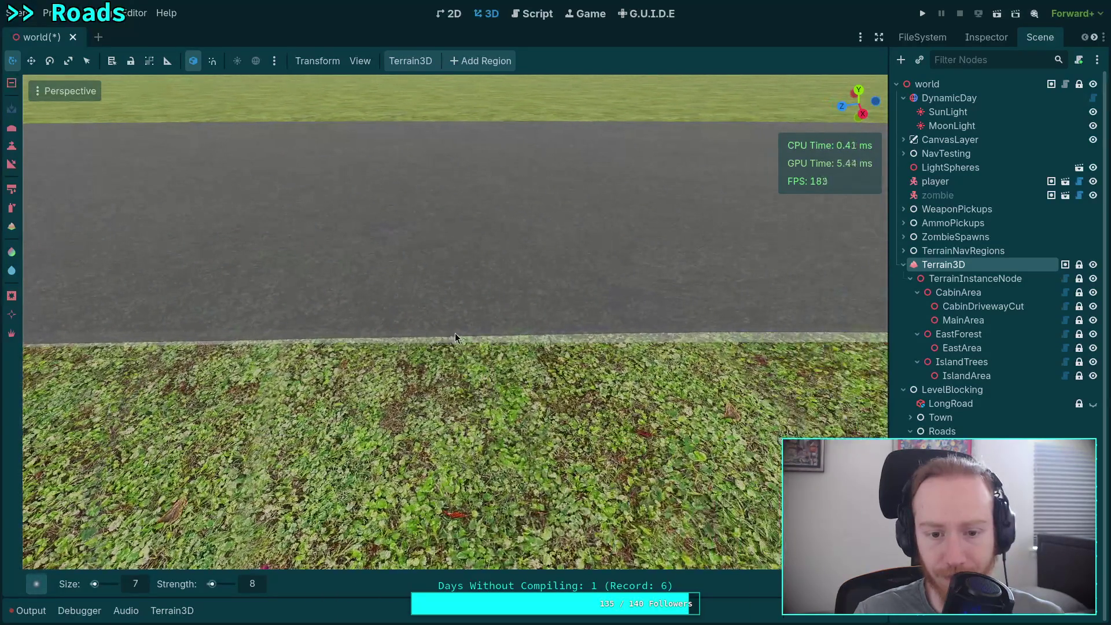
mouse_move(455, 333)
left_mouse_down()
mouse_move(753, 341)
mouse_move(421, 327)
mouse_move(703, 336)
mouse_move(704, 349)
mouse_move(711, 339)
mouse_move(764, 338)
left_mouse_up()
mouse_move(409, 334)
left_mouse_down()
mouse_move(543, 339)
mouse_move(403, 315)
mouse_move(572, 323)
left_mouse_up()
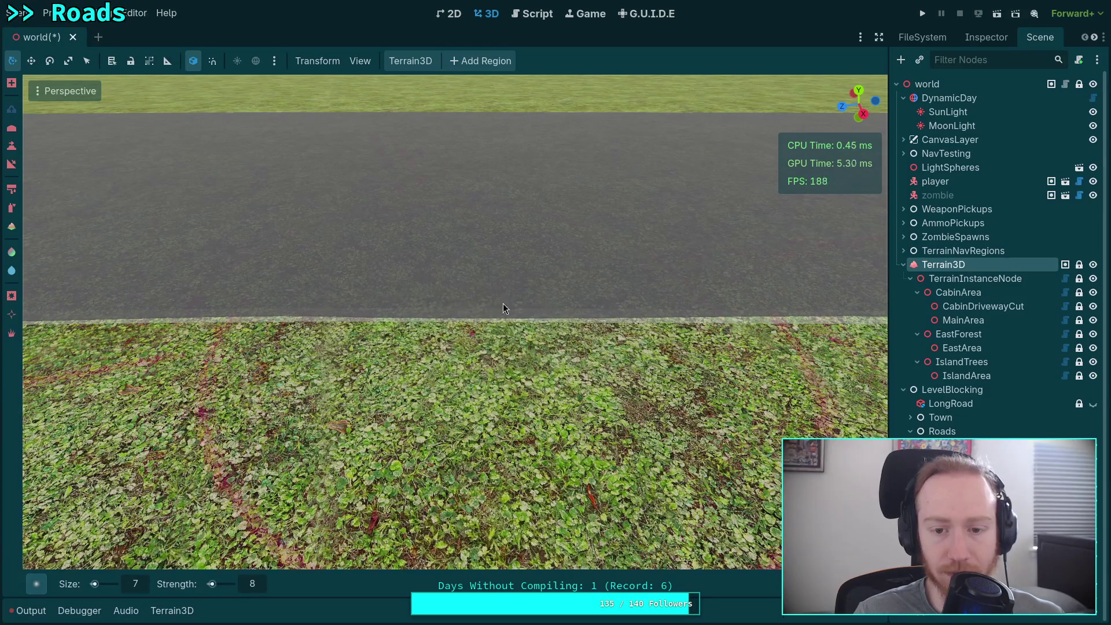
mouse_move(503, 308)
left_mouse_down()
mouse_move(416, 305)
mouse_move(696, 310)
mouse_move(497, 319)
mouse_move(693, 313)
mouse_move(527, 299)
mouse_move(749, 315)
left_mouse_up()
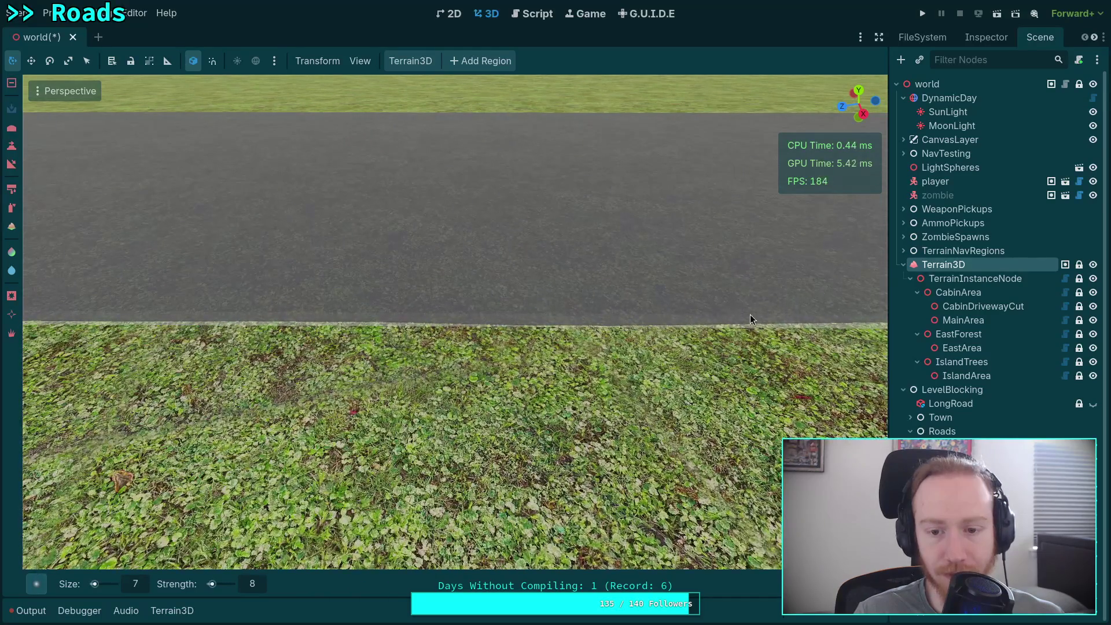
left_click_drag(406, 319, 392, 284)
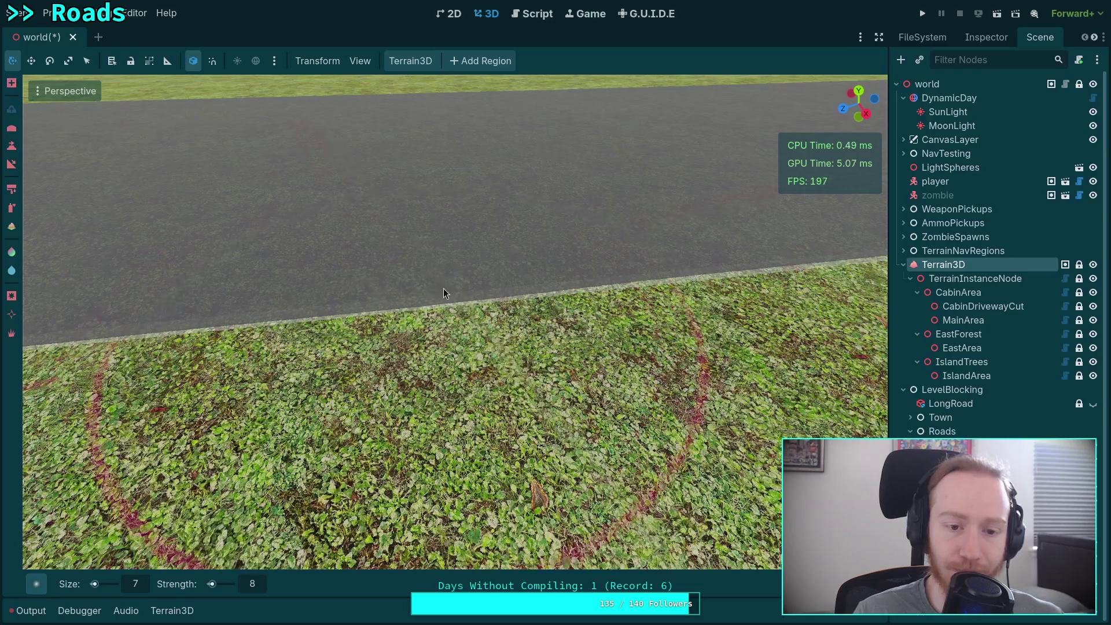
left_click_drag(444, 289, 438, 271)
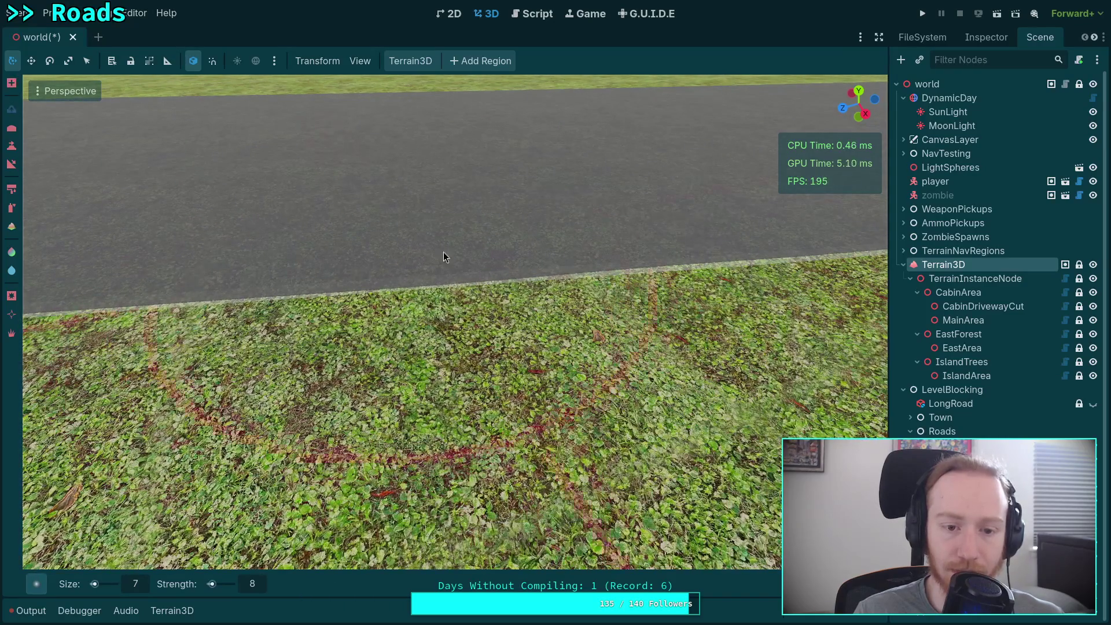
scroll(490, 275, "up", 5)
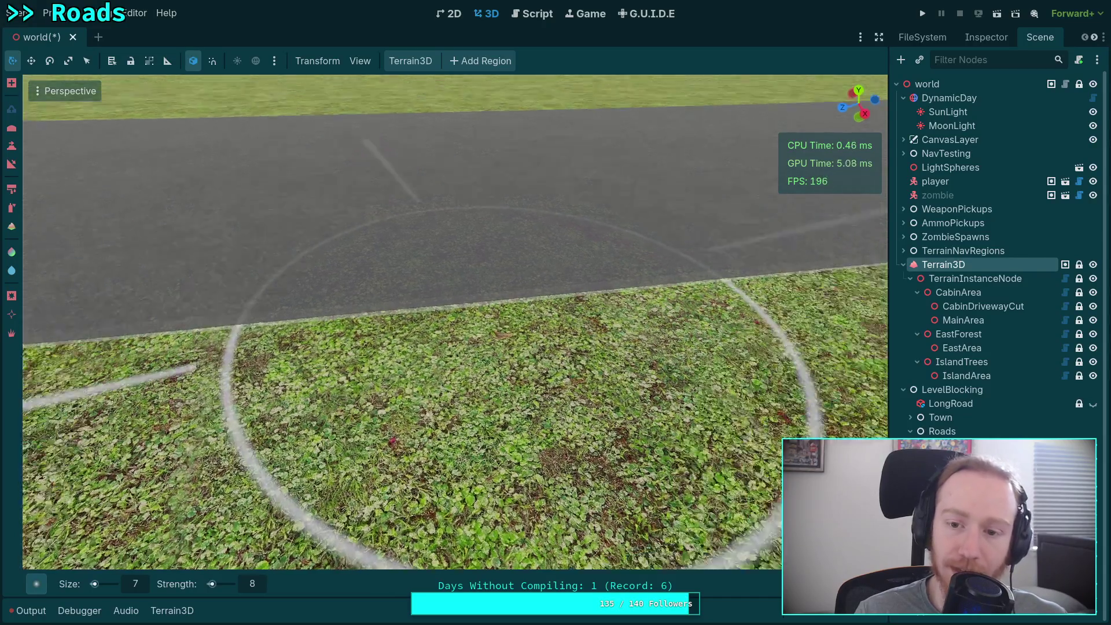
mouse_move(518, 290)
left_mouse_down()
mouse_move(512, 254)
mouse_move(510, 301)
mouse_move(479, 265)
mouse_move(435, 301)
mouse_move(435, 268)
mouse_move(449, 304)
left_mouse_up()
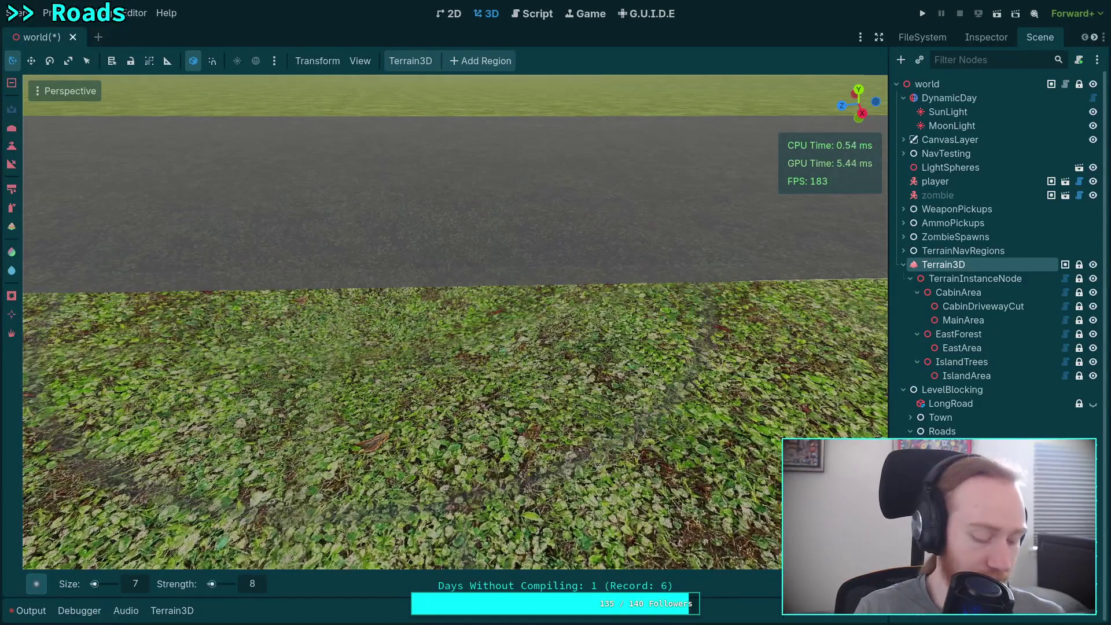
key("s")
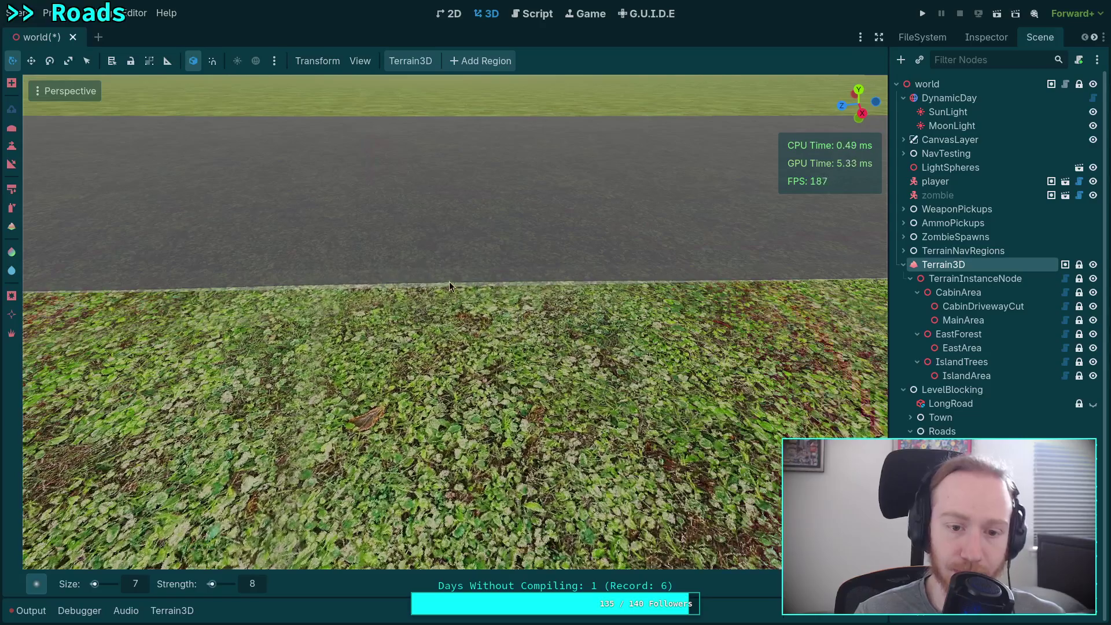
key("w")
mouse_move(448, 303)
left_mouse_down()
mouse_move(516, 302)
mouse_move(505, 301)
left_mouse_up()
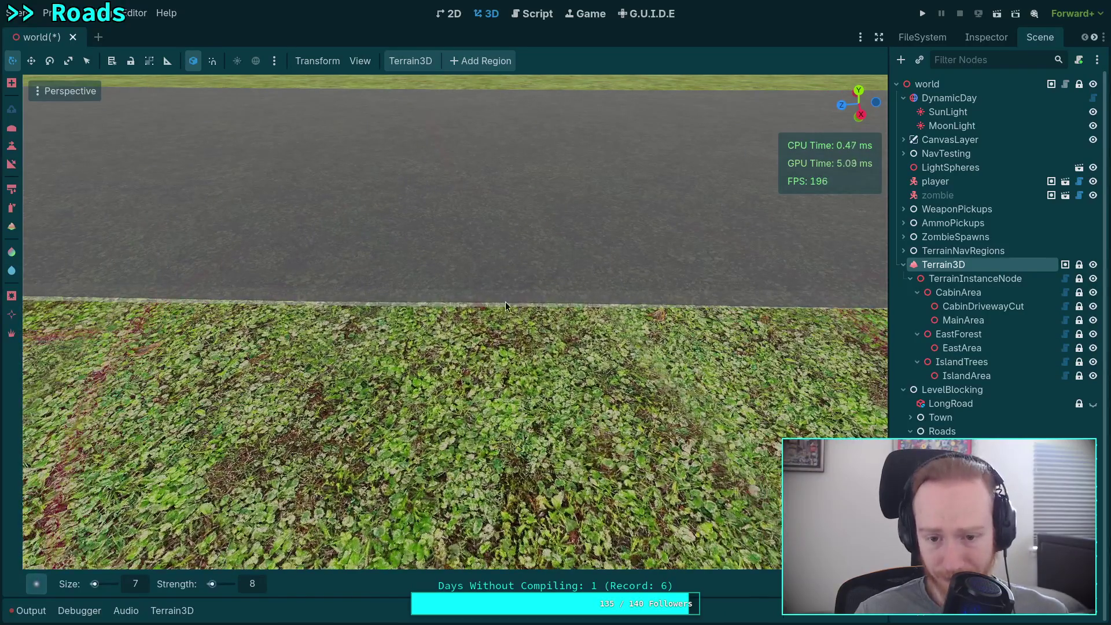
key("w")
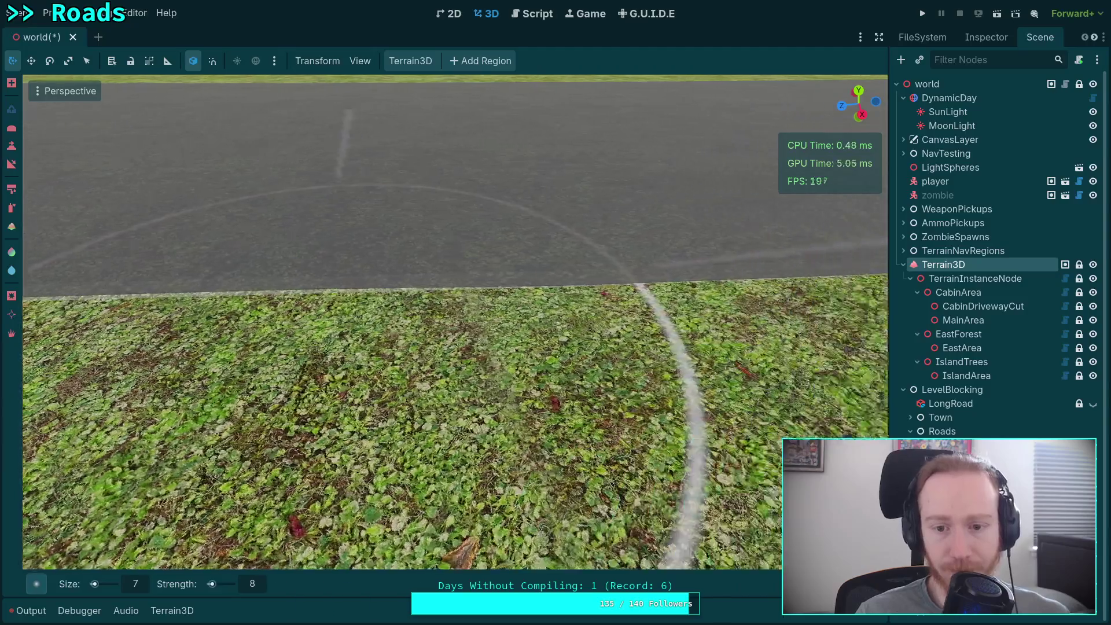
key("w")
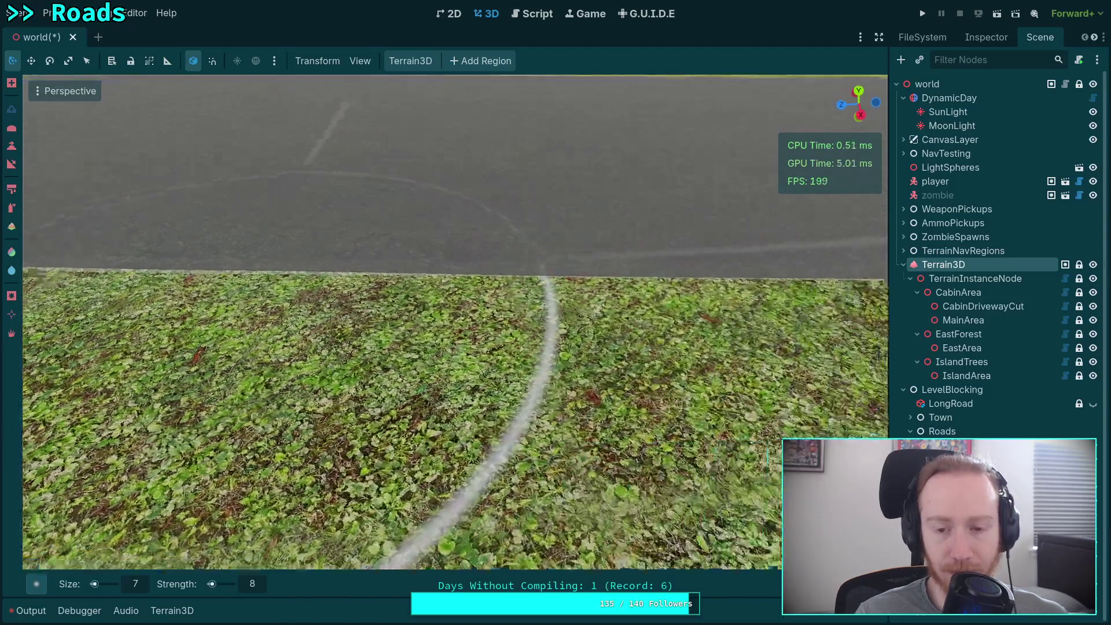
key("a")
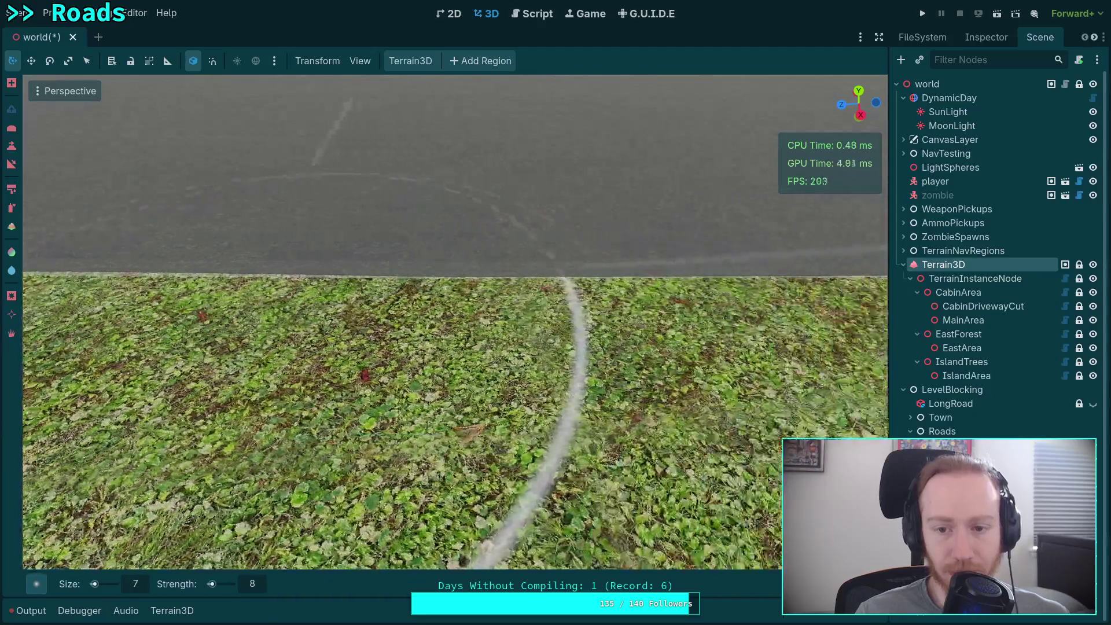
key("d")
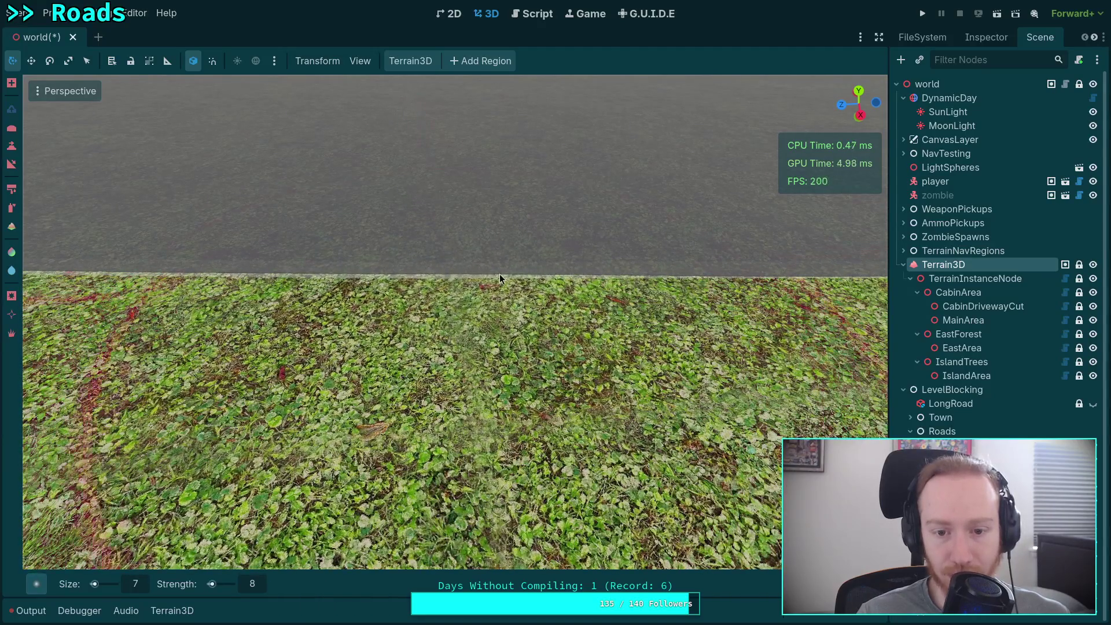
key("a")
key("a")
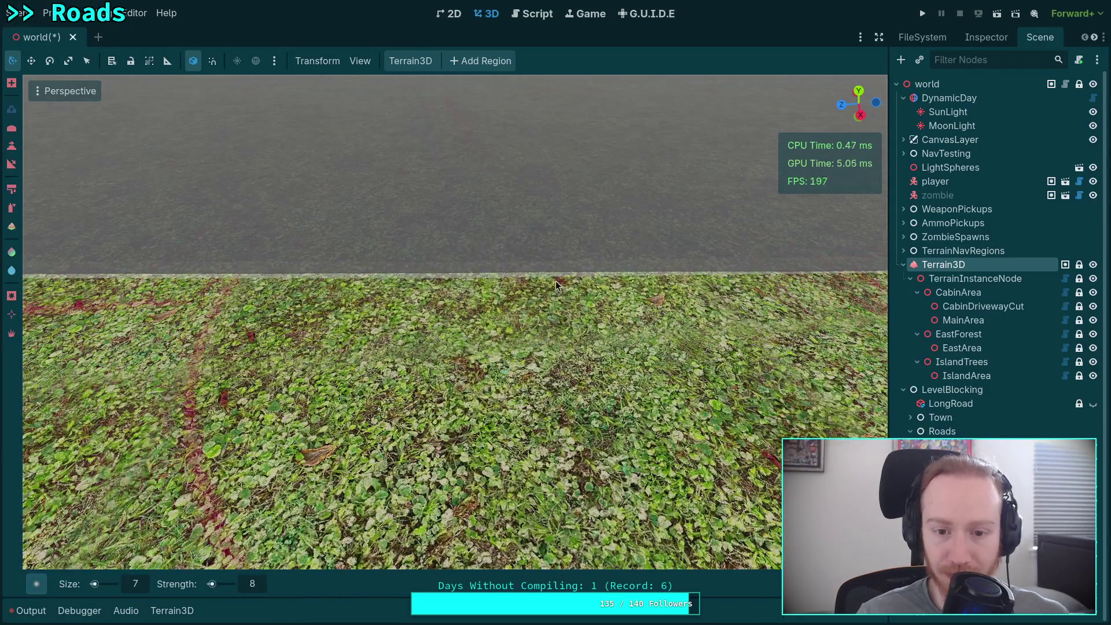
key("w")
key("a")
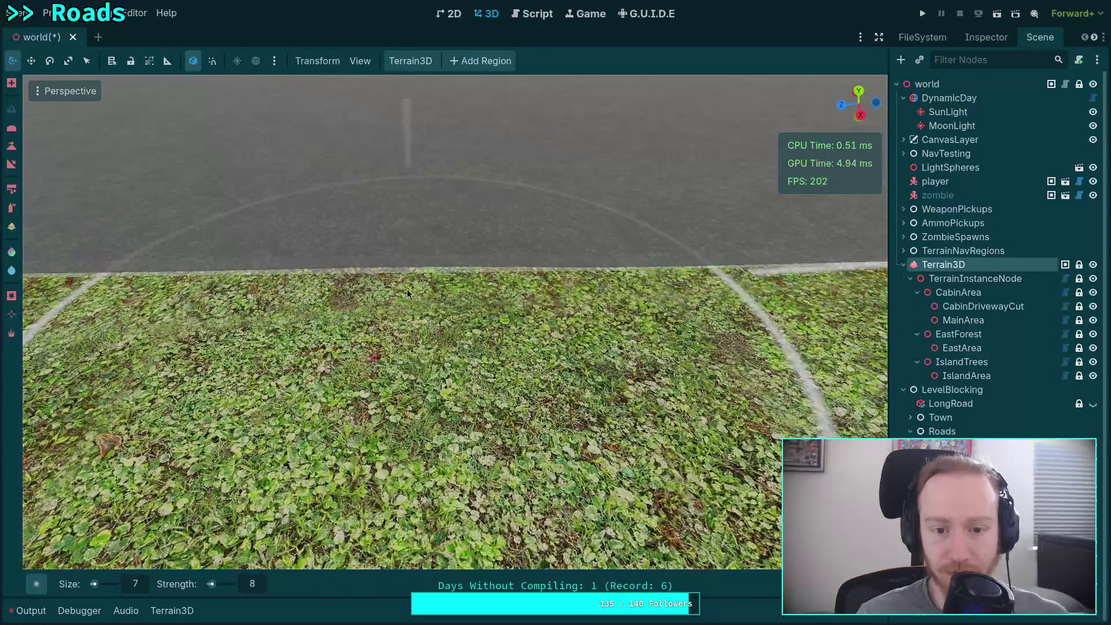
key("s")
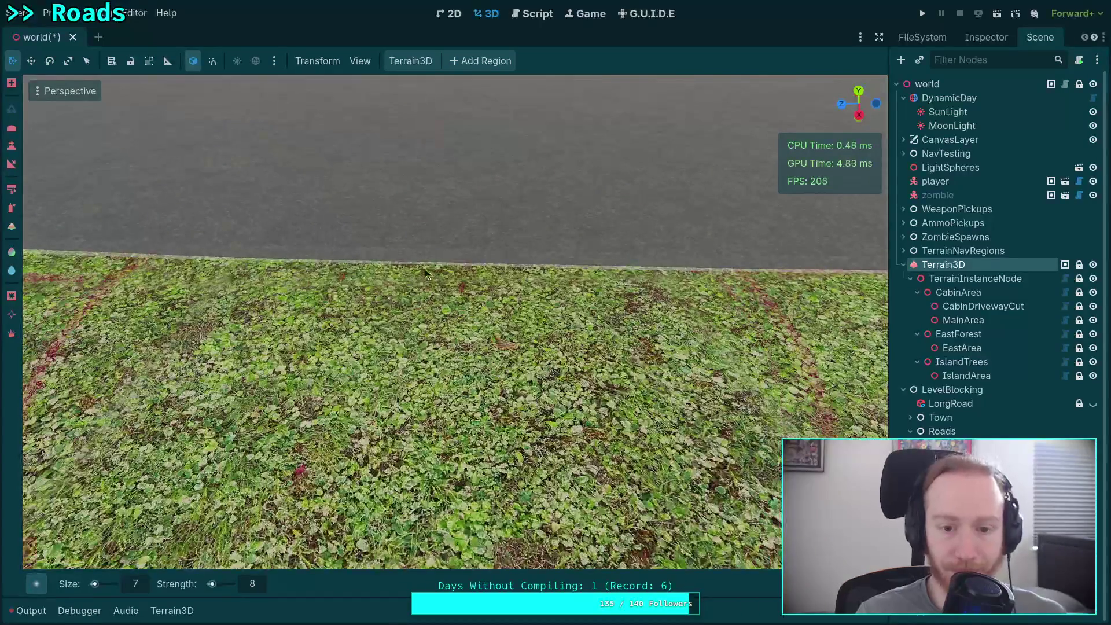
key("a")
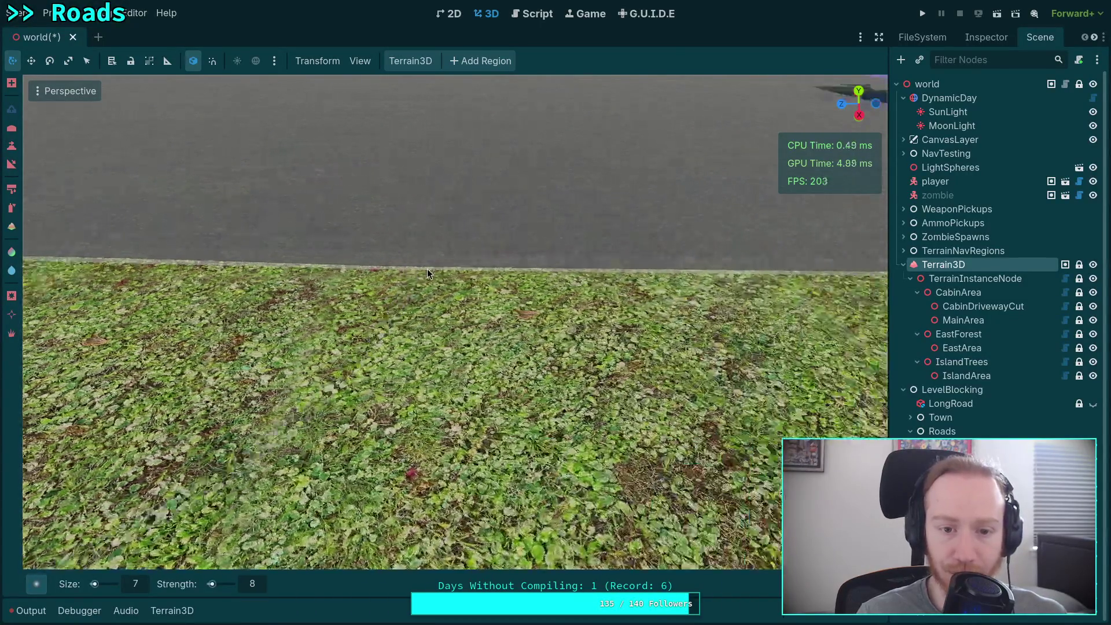
key("d")
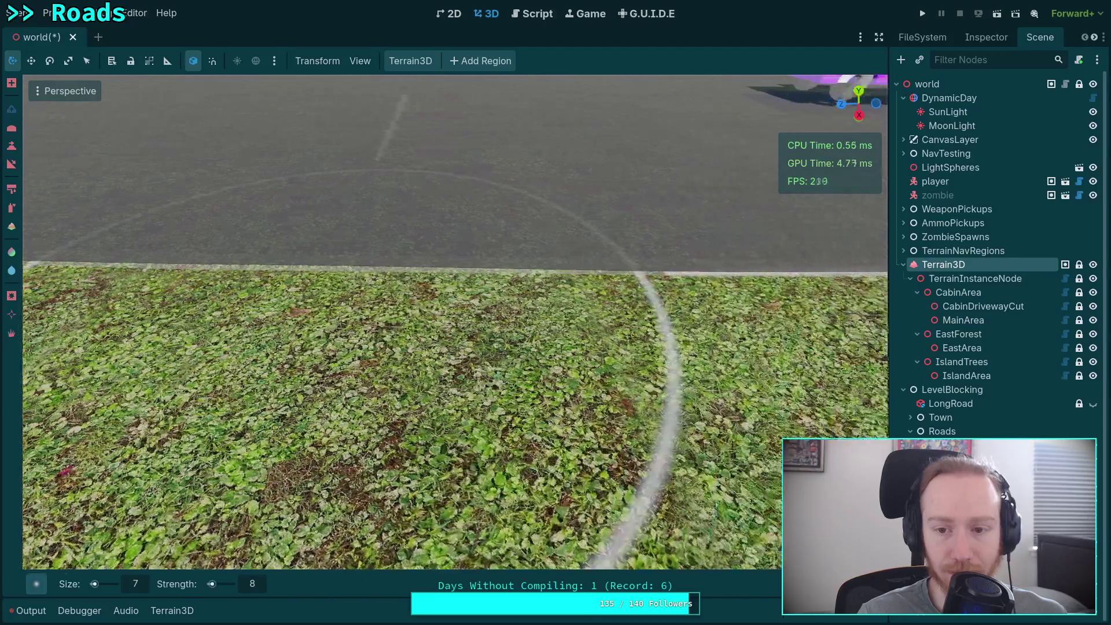
key("s")
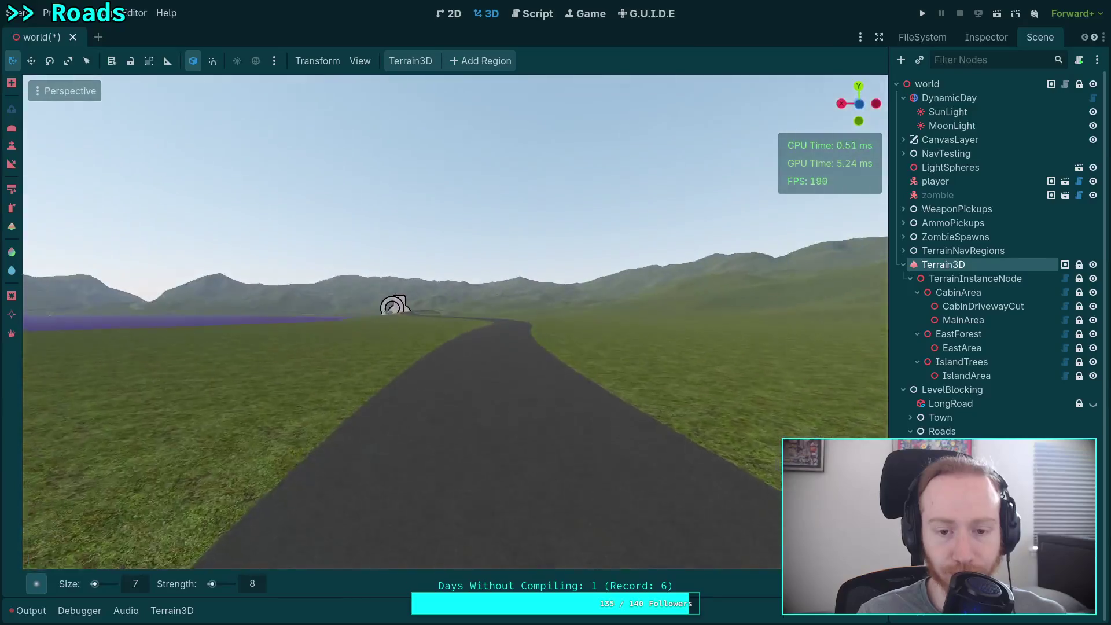
- Fly down the road to the grassy mound and lower it flat with the height brush
scroll(455, 322, "up", 5)
key("w")
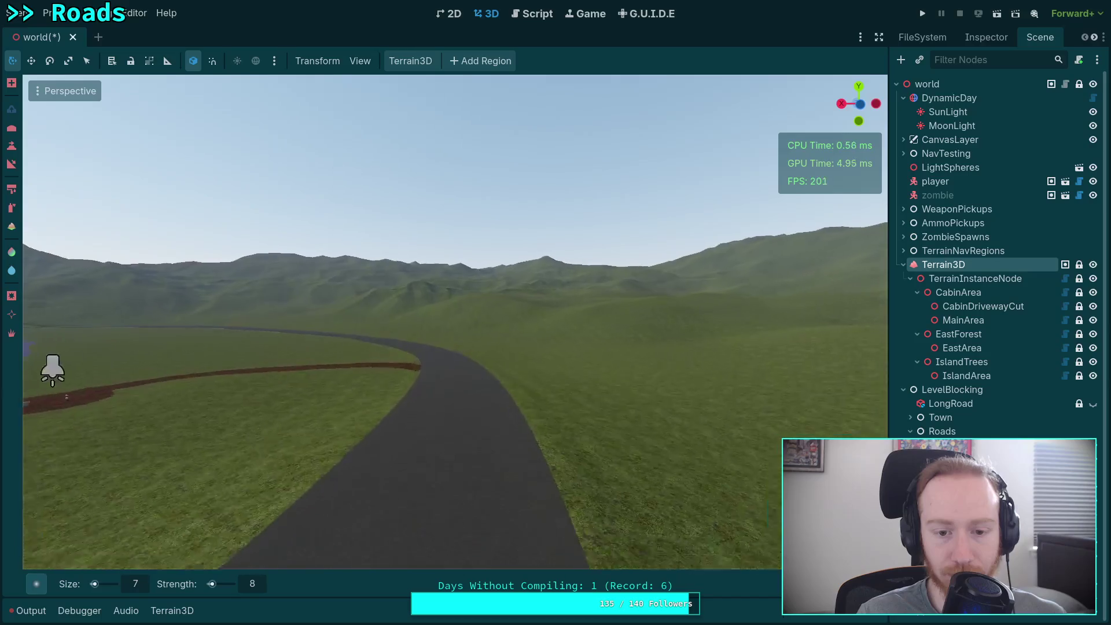
scroll(456, 322, "down", 8)
key("w")
scroll(508, 295, "down", 10)
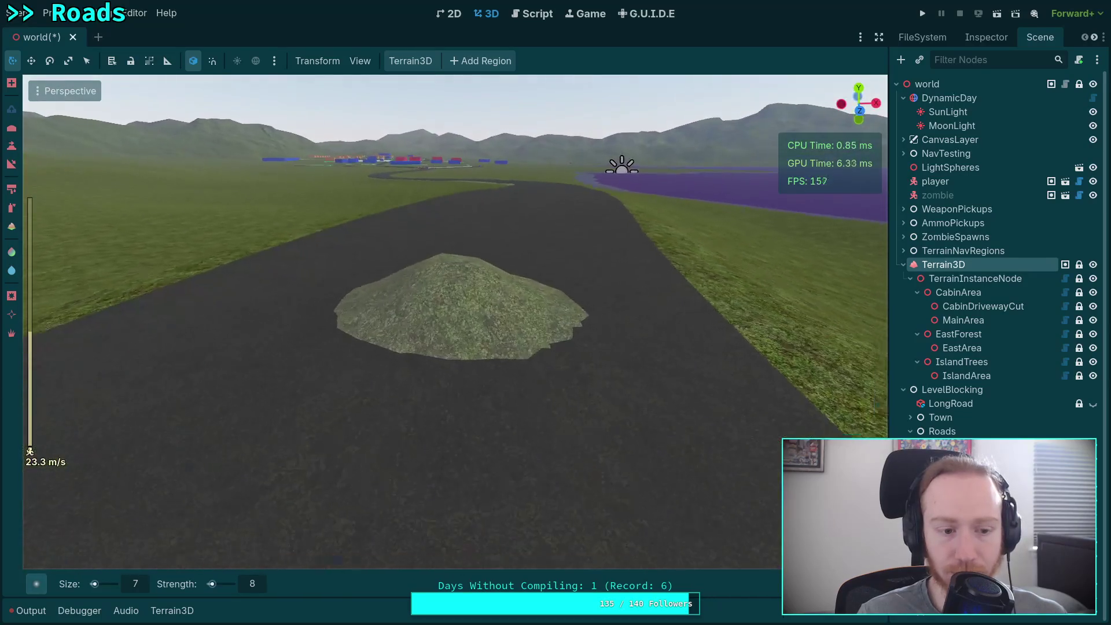
mouse_move(435, 310)
left_mouse_down()
mouse_move(434, 333)
mouse_move(417, 341)
mouse_move(520, 301)
mouse_move(520, 350)
mouse_move(381, 347)
left_mouse_up()
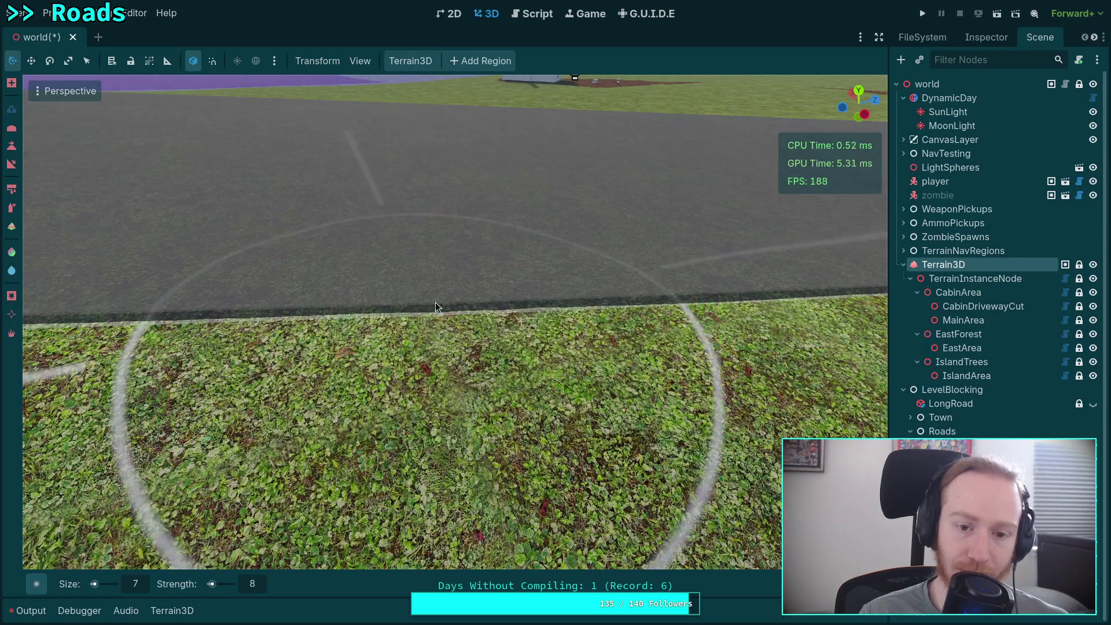
mouse_move(435, 303)
left_mouse_down()
mouse_move(399, 305)
mouse_move(440, 296)
left_mouse_up()
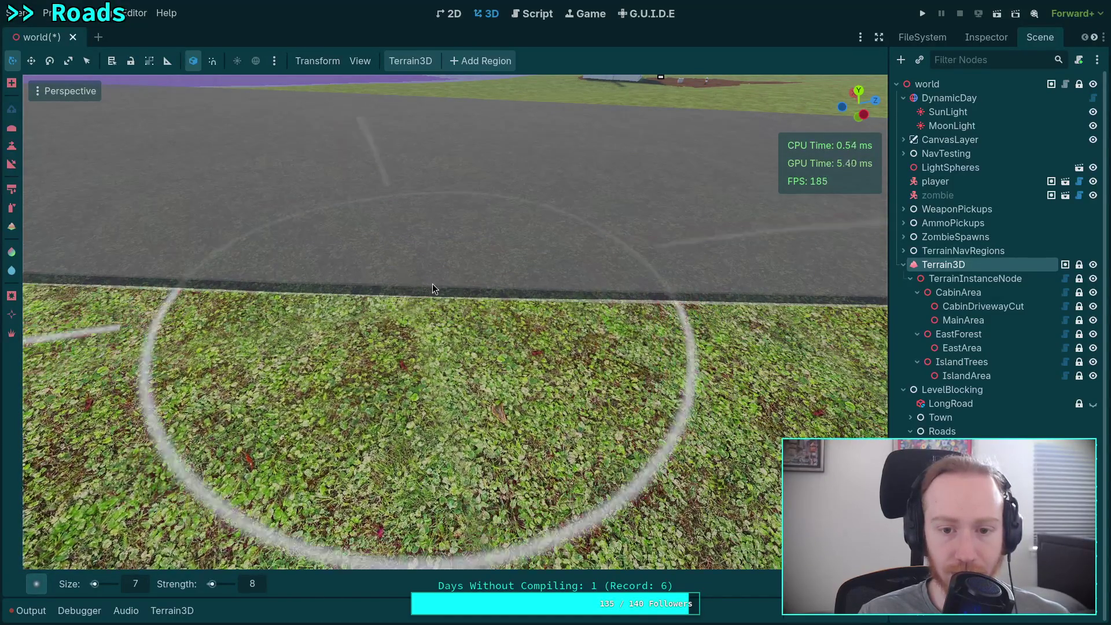
- Undo the dark path marks on the grass and turn the view along the road edge
key("ctrl+z")
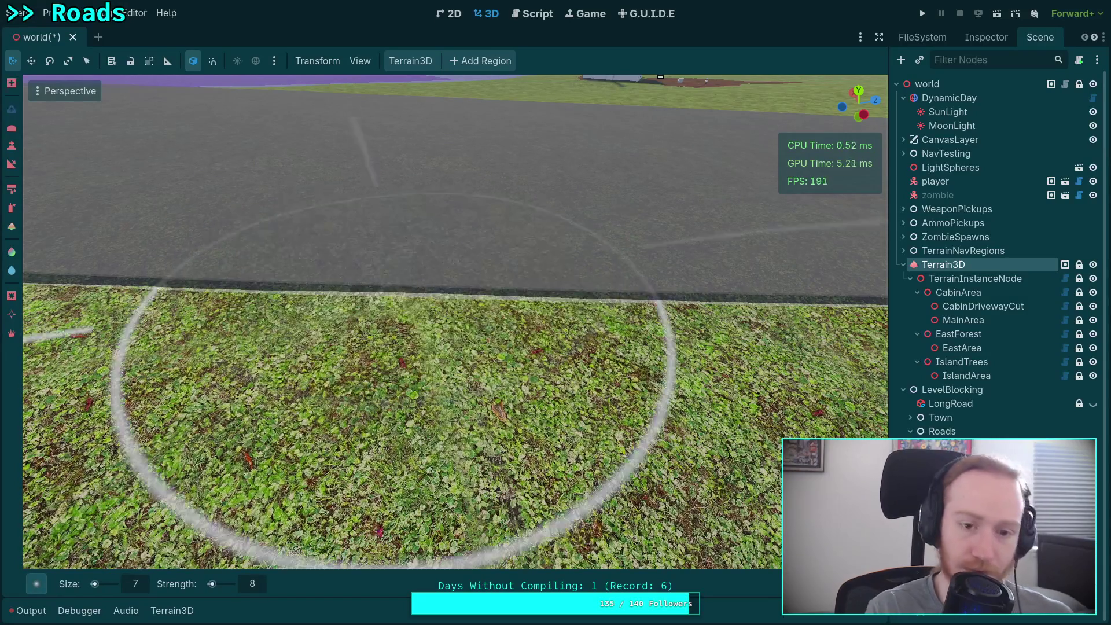
scroll(451, 376, "up", 2)
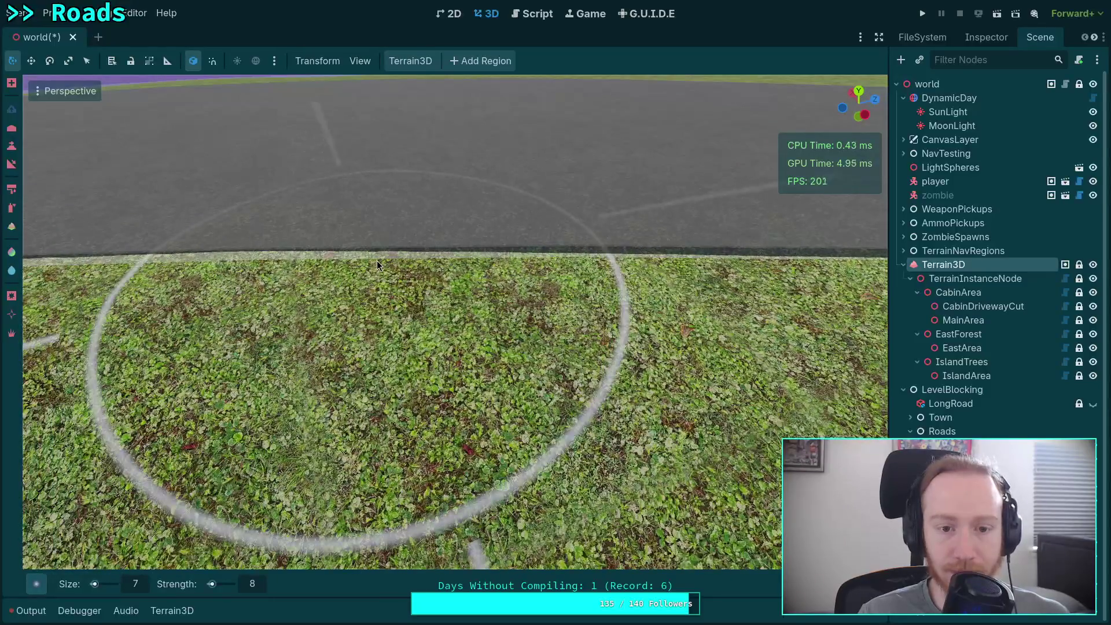
scroll(387, 264, "up", 2)
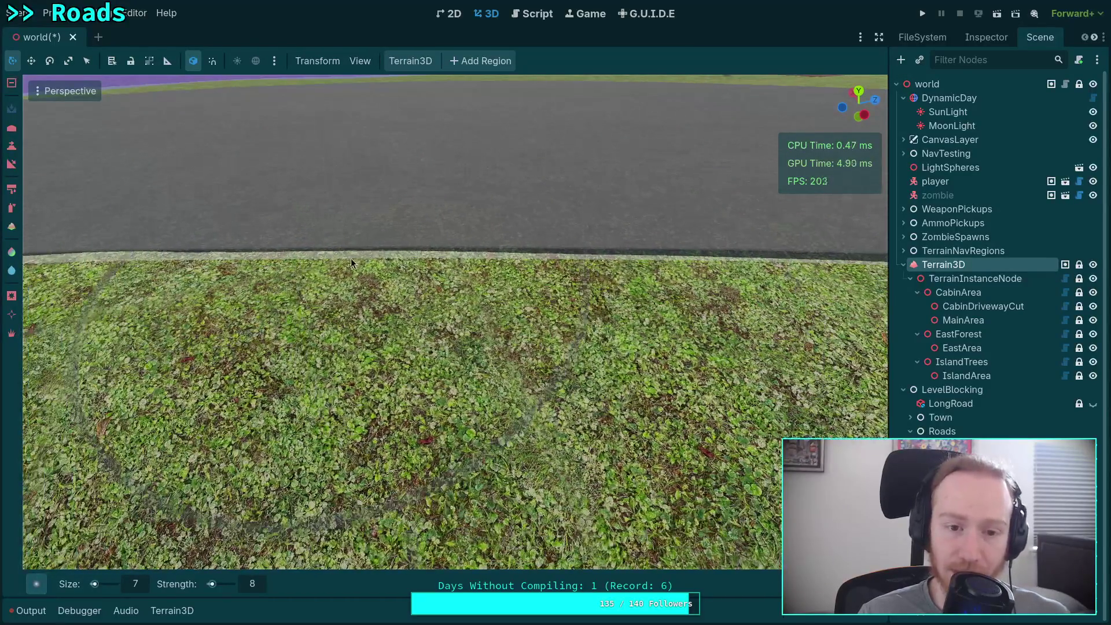
scroll(406, 260, "down", 2)
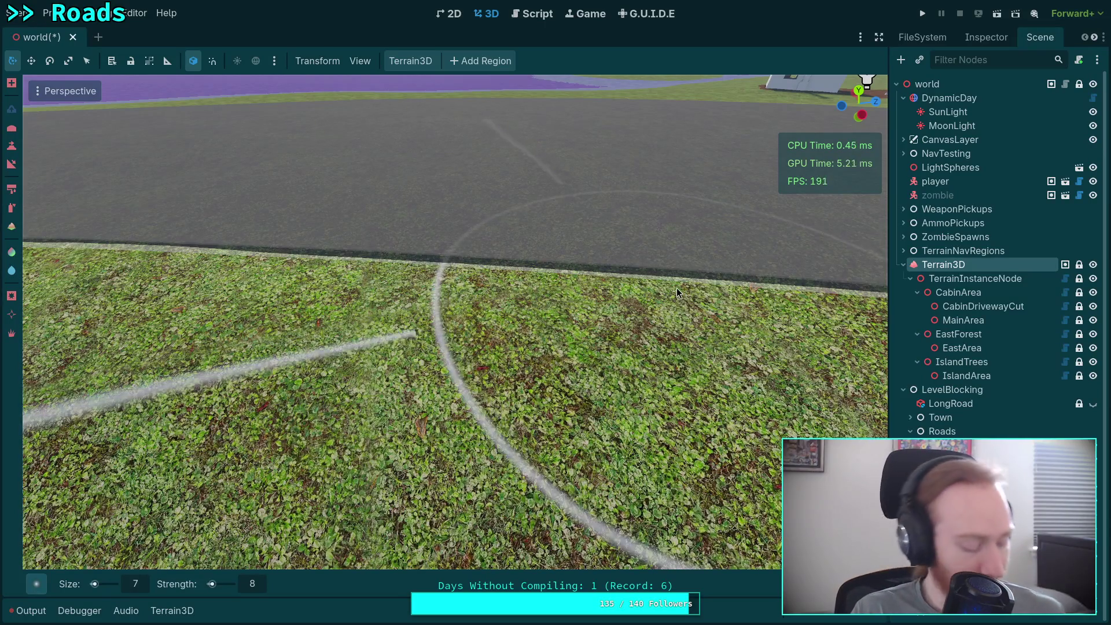
scroll(676, 288, "up", 2)
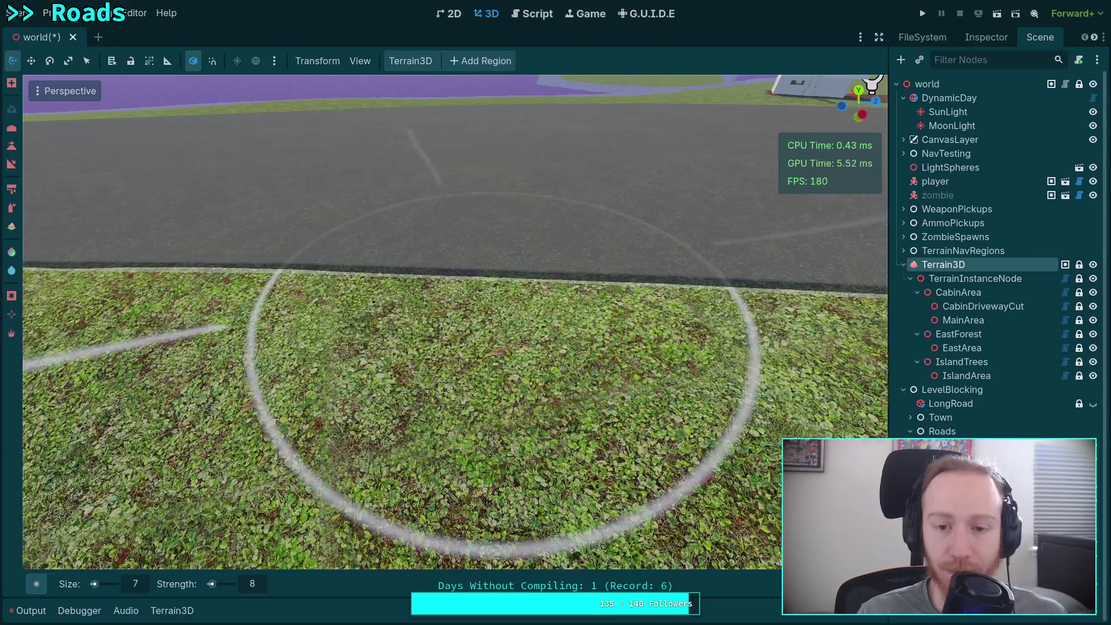
scroll(493, 284, "up", 2)
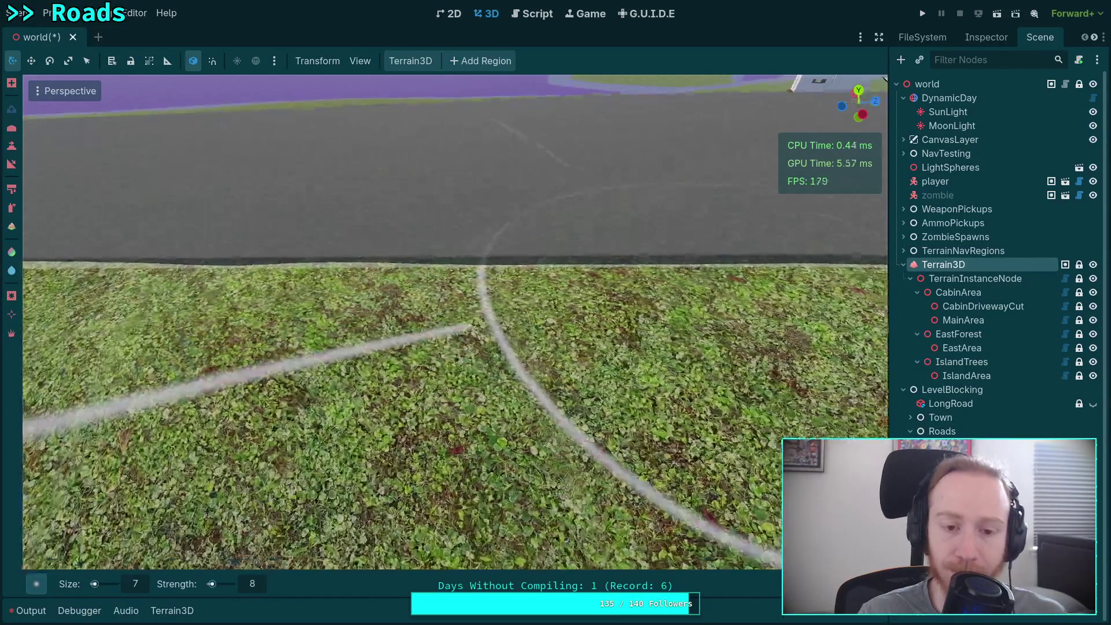
scroll(509, 376, "up", 1)
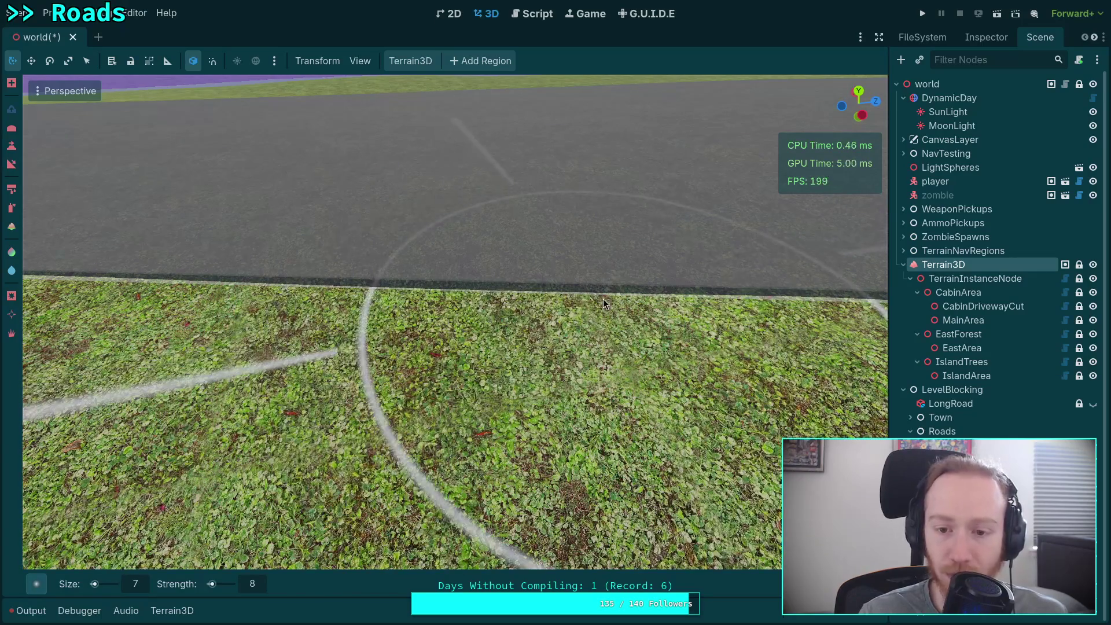
left_click_drag(603, 298, 554, 314)
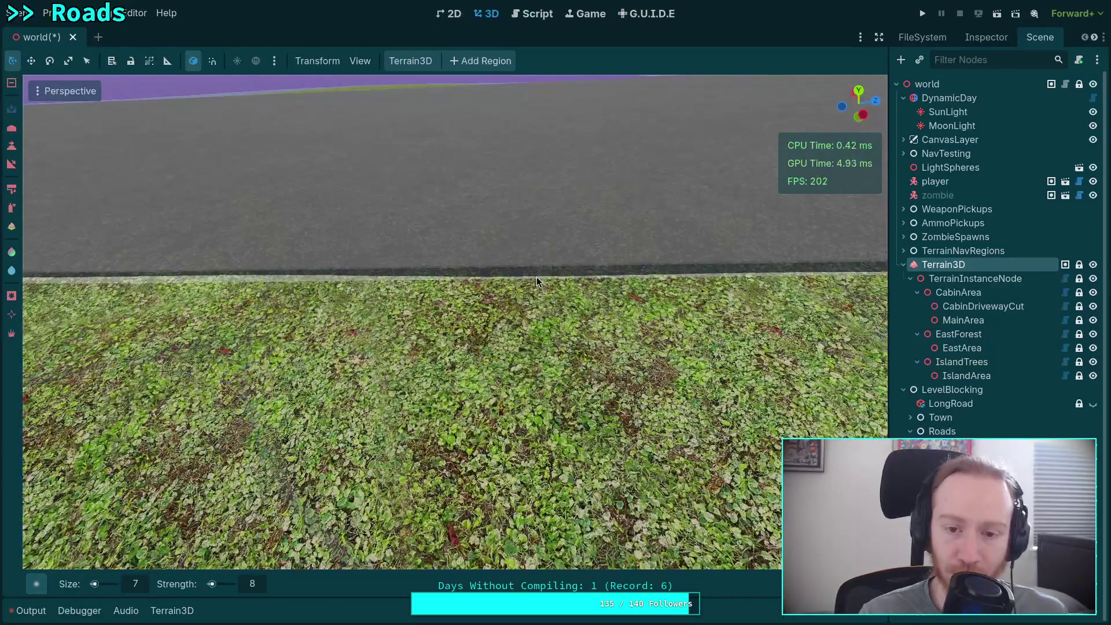
mouse_move(462, 275)
left_mouse_down()
mouse_move(343, 287)
mouse_move(458, 288)
mouse_move(247, 283)
mouse_move(385, 288)
left_mouse_up()
- Switch to the Terrain3D region tool in remove mode and fly forward along the road
key("e")
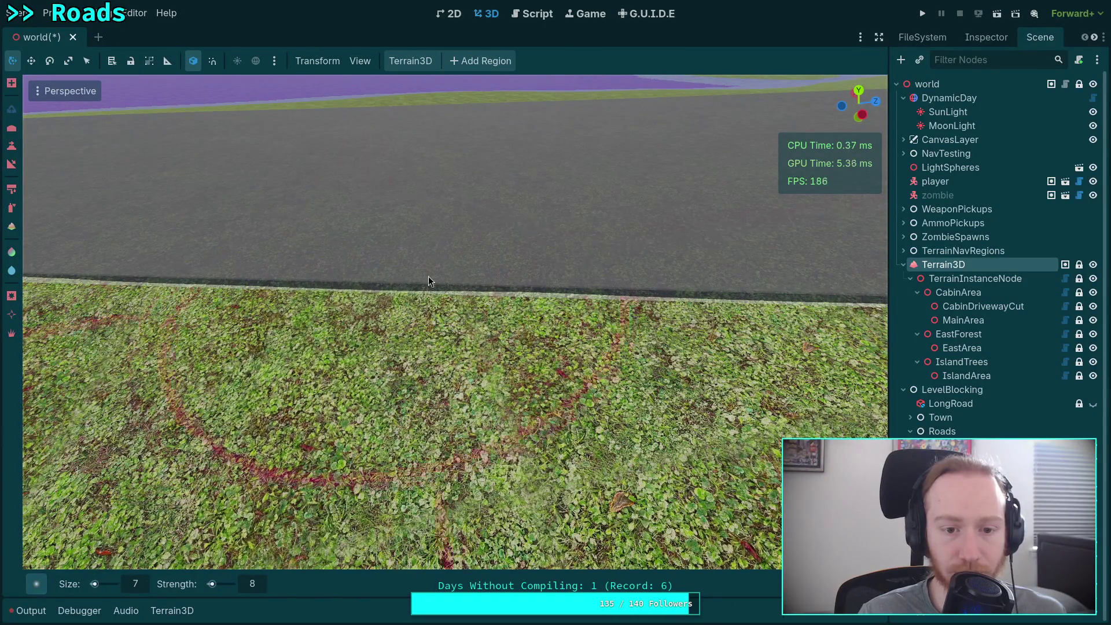
scroll(457, 272, "up", 2)
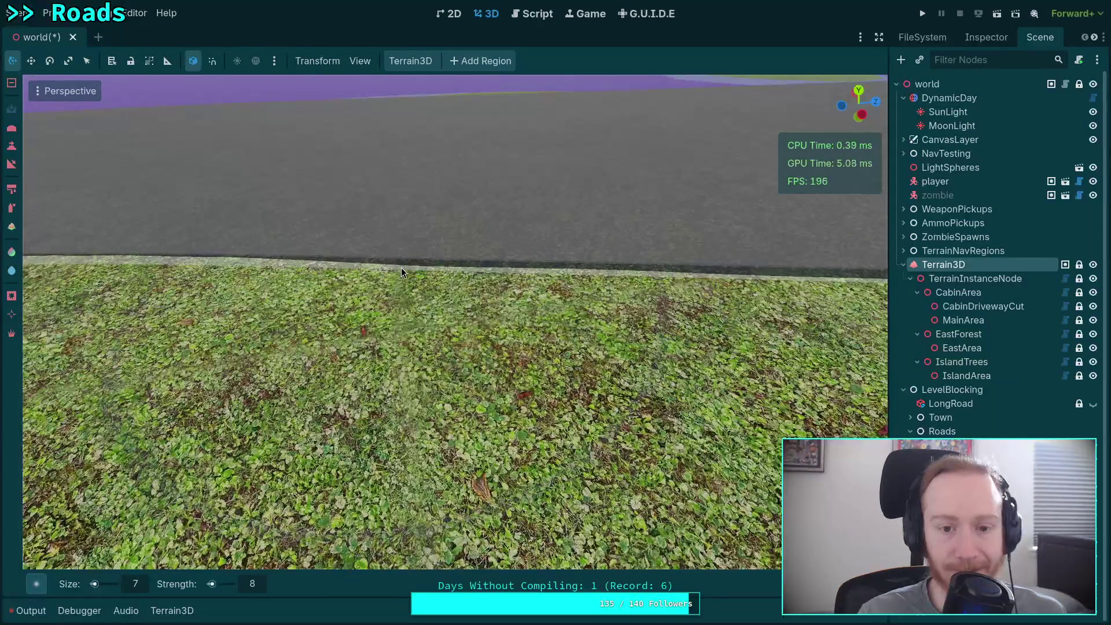
key("ctrl")
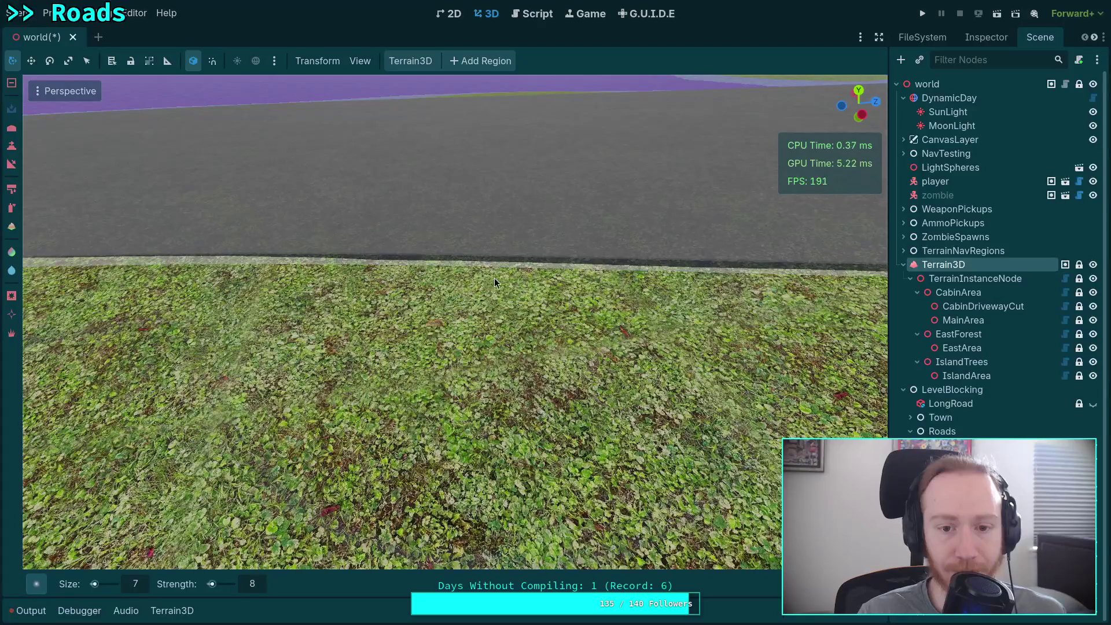
key("shift+f")
key("w")
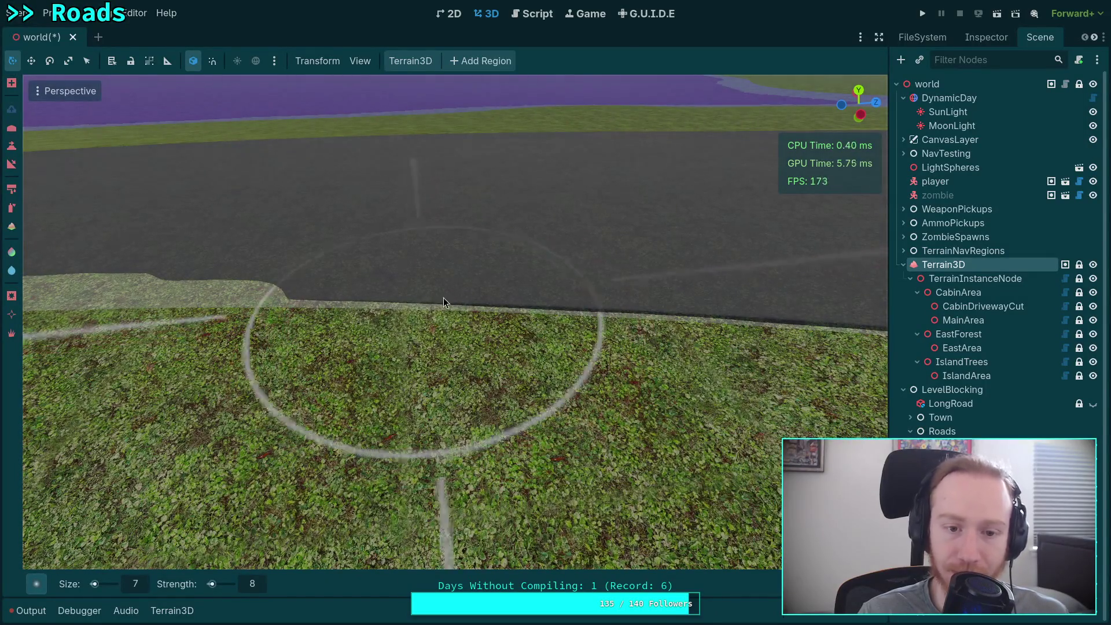
- Lower the raised shoulder at the road edge back to road level and approach the notch
mouse_move(444, 298)
left_mouse_down()
mouse_move(338, 311)
mouse_move(474, 310)
left_mouse_up()
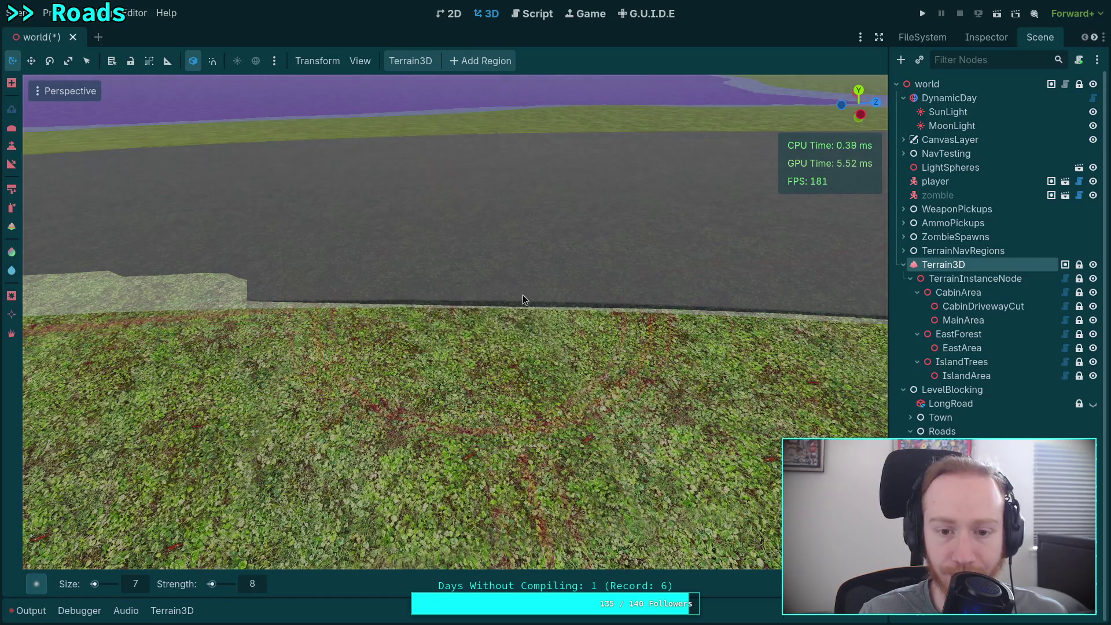
mouse_move(523, 293)
left_mouse_down()
mouse_move(463, 306)
mouse_move(484, 288)
mouse_move(624, 287)
left_mouse_up()
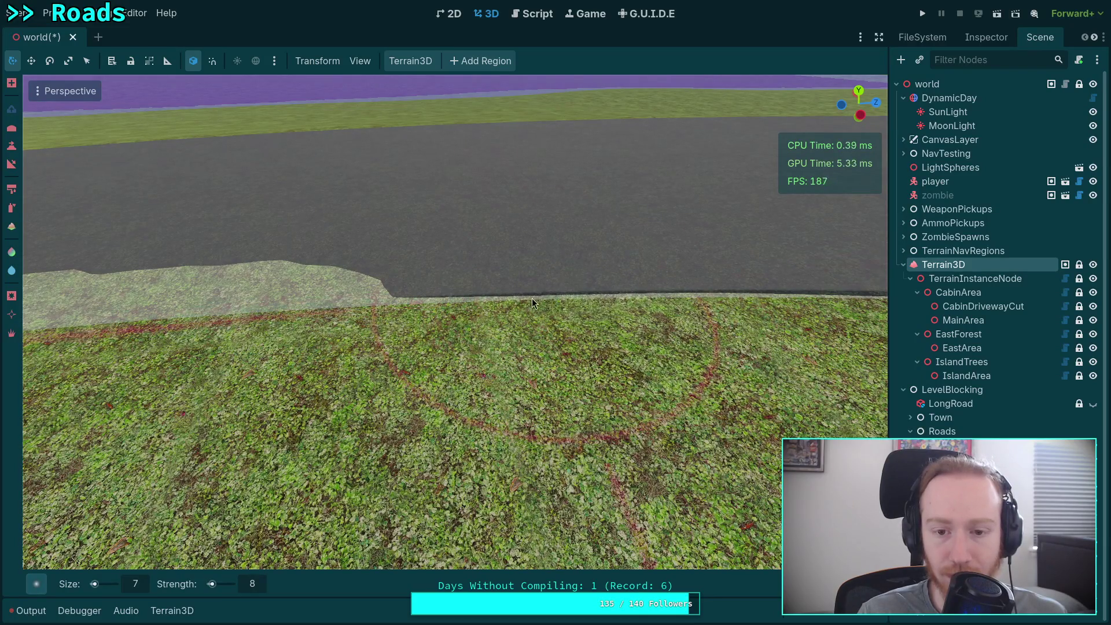
mouse_move(379, 297)
left_mouse_down()
mouse_move(67, 314)
mouse_move(248, 308)
left_mouse_up()
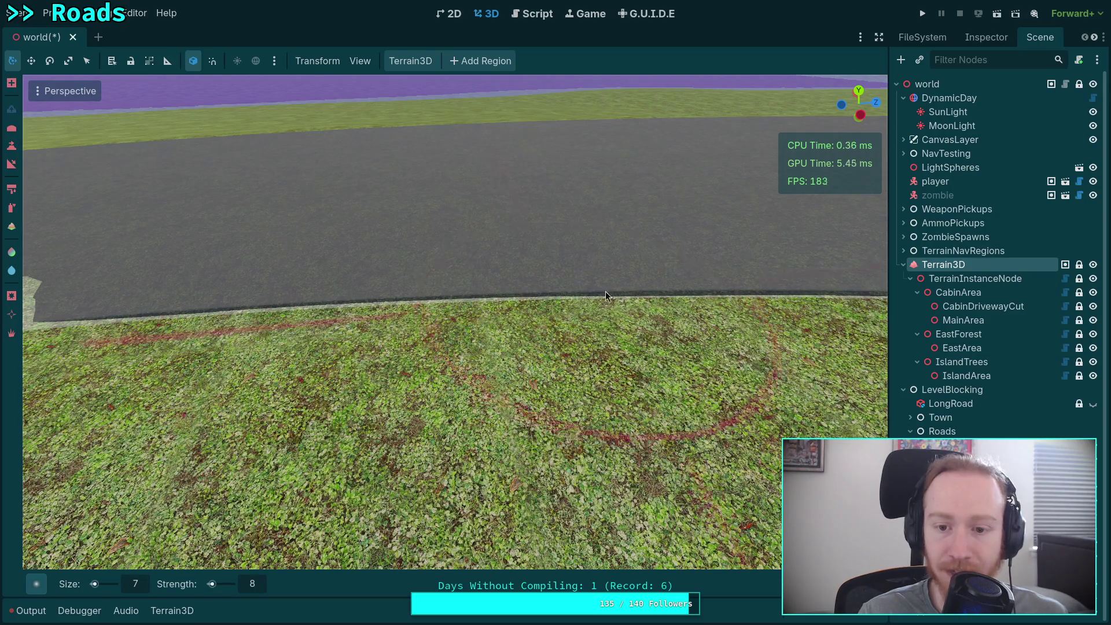
key("w")
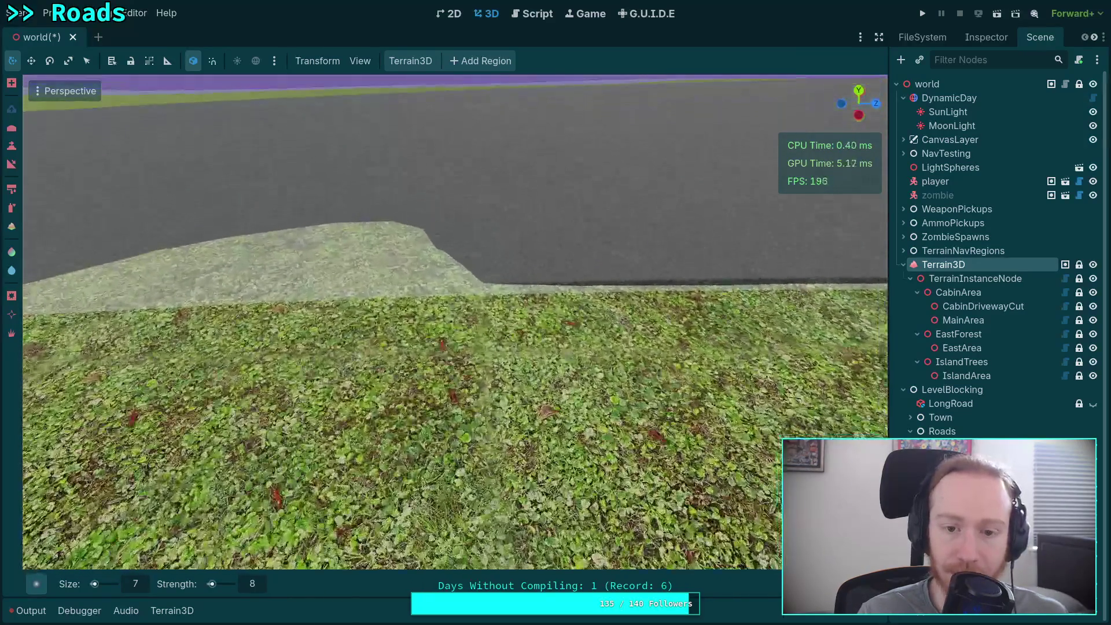
scroll(321, 296, "up", 2)
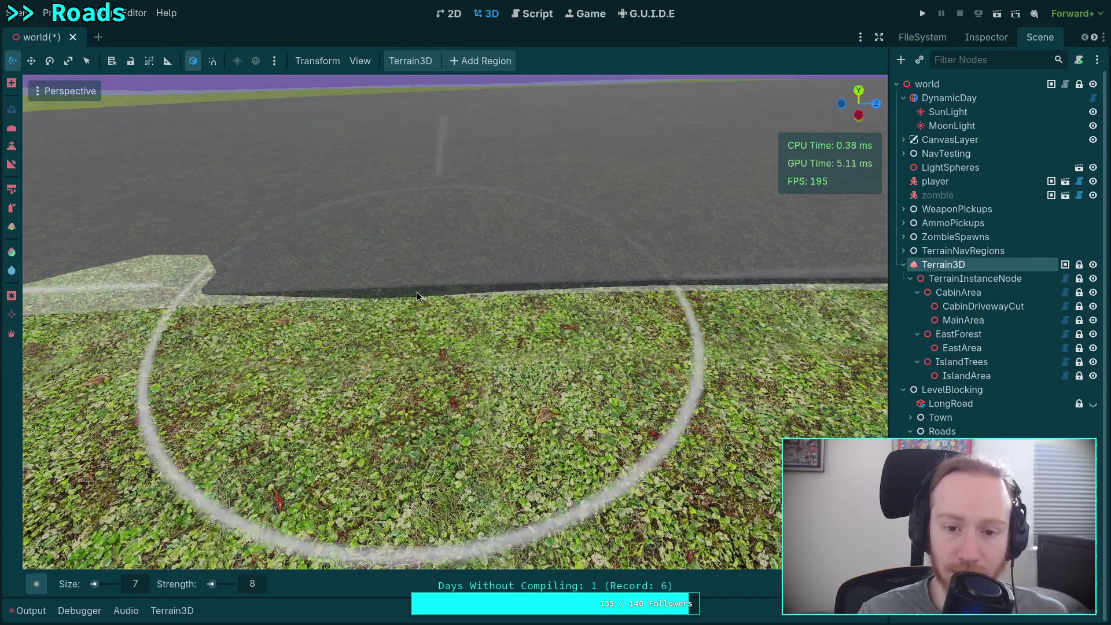
key("w")
key("w")
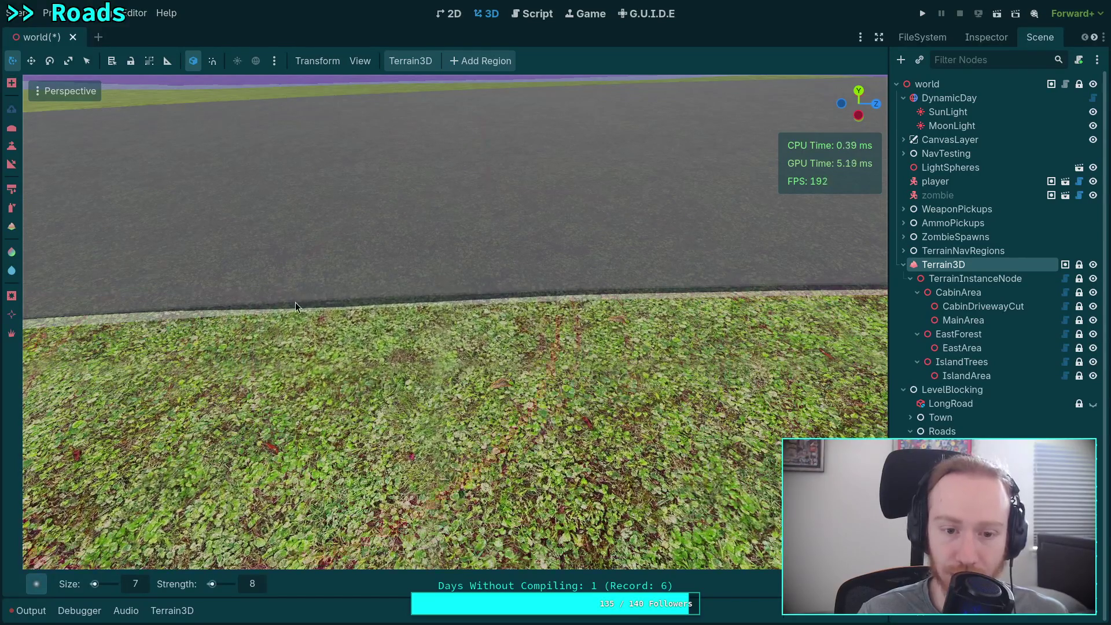
key("ctrl")
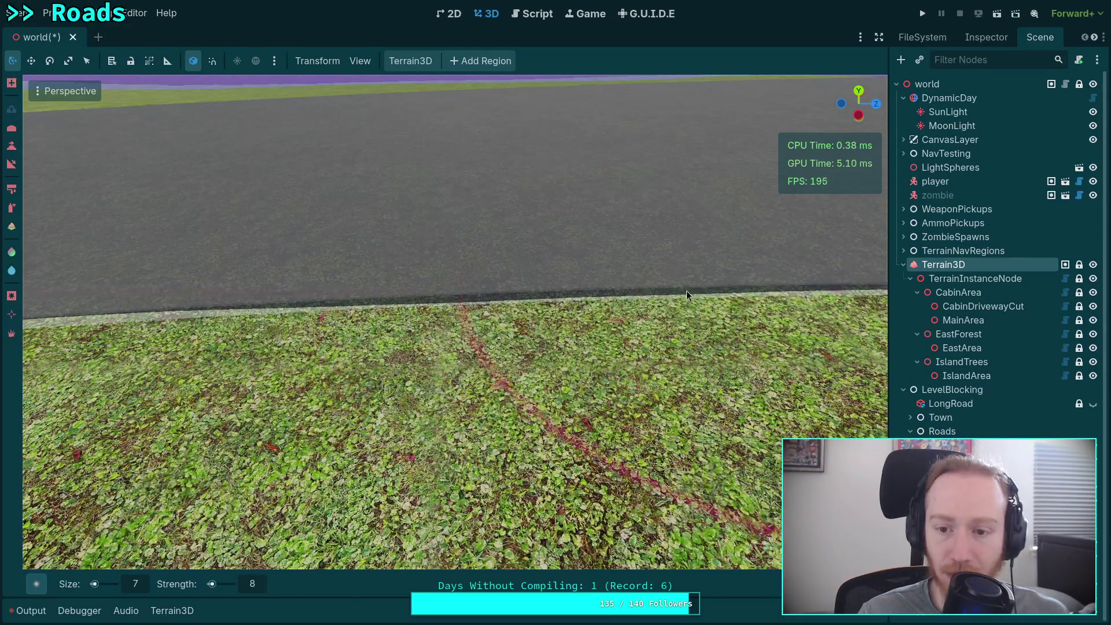
key("w")
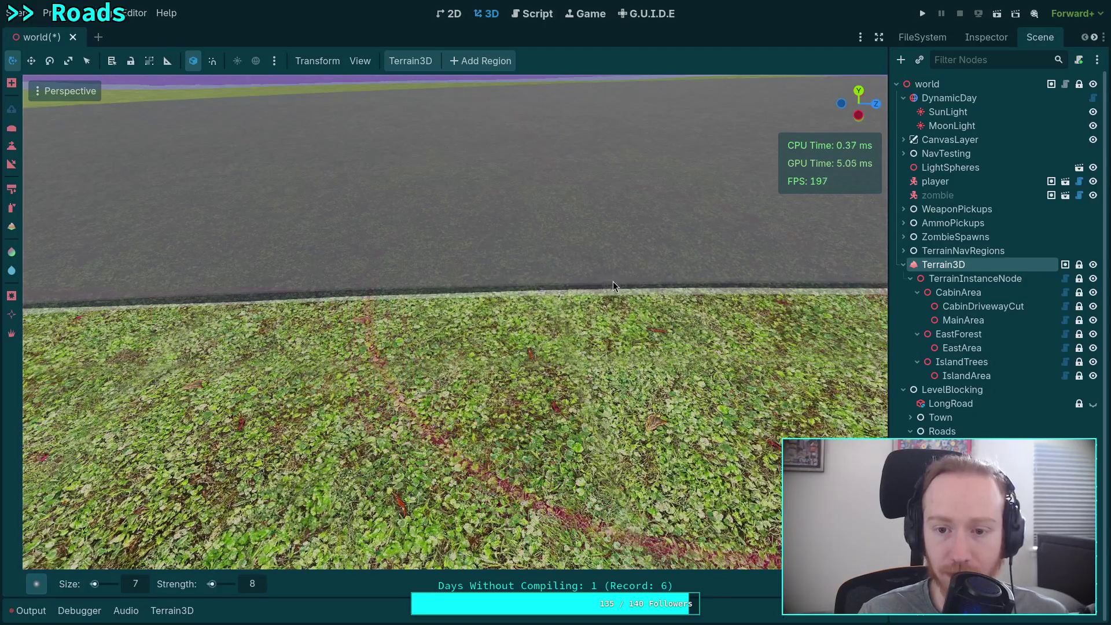
scroll(657, 279, "up", 3)
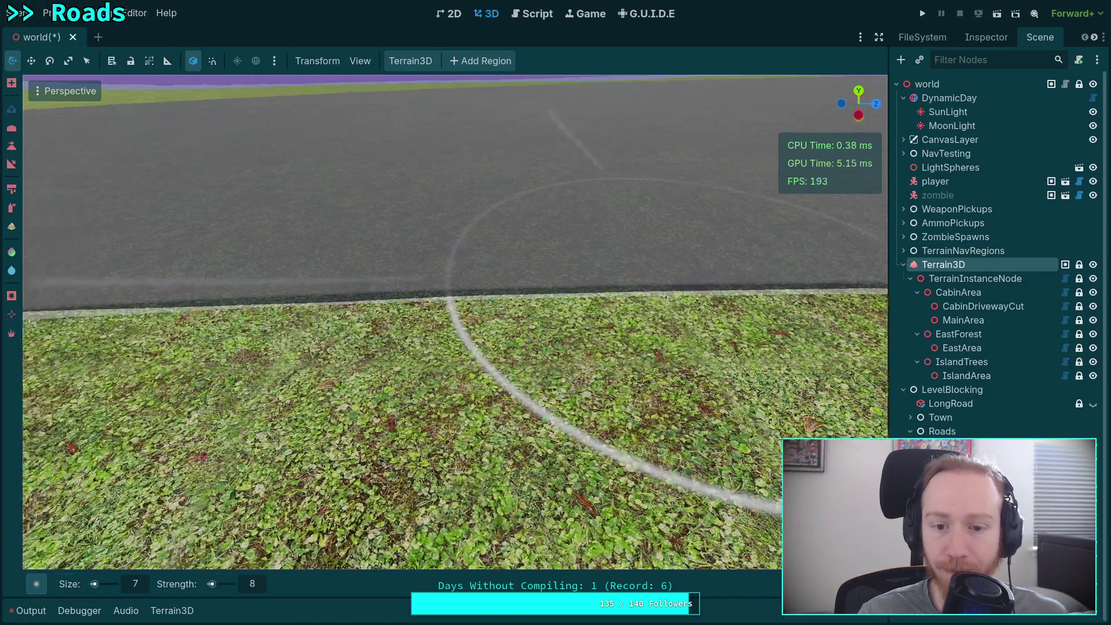
scroll(533, 283, "down", 2)
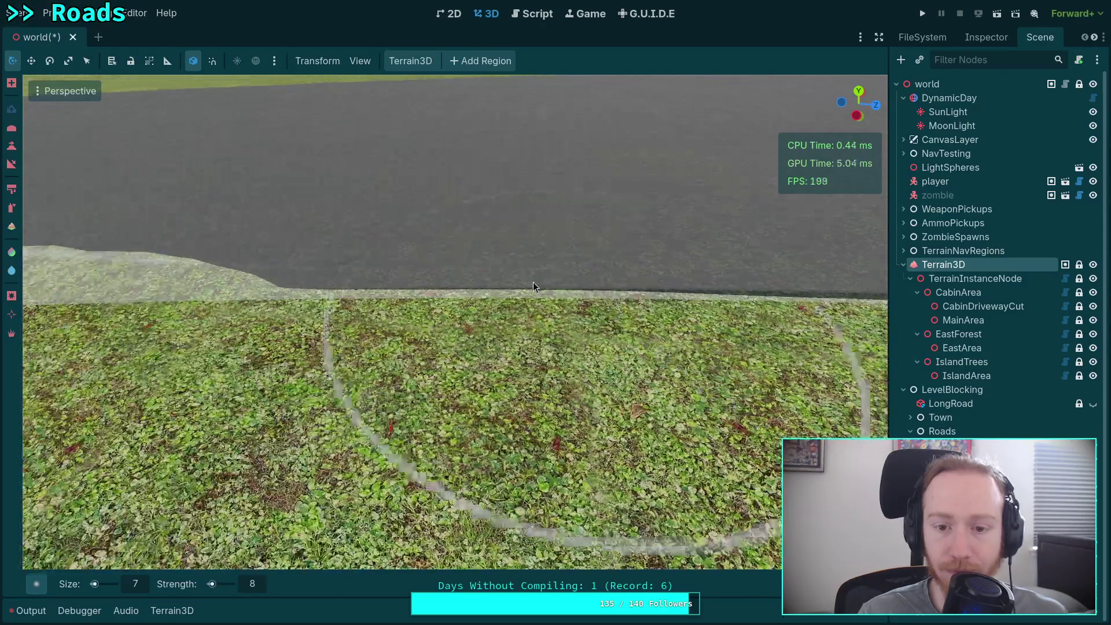
scroll(563, 279, "up", 2)
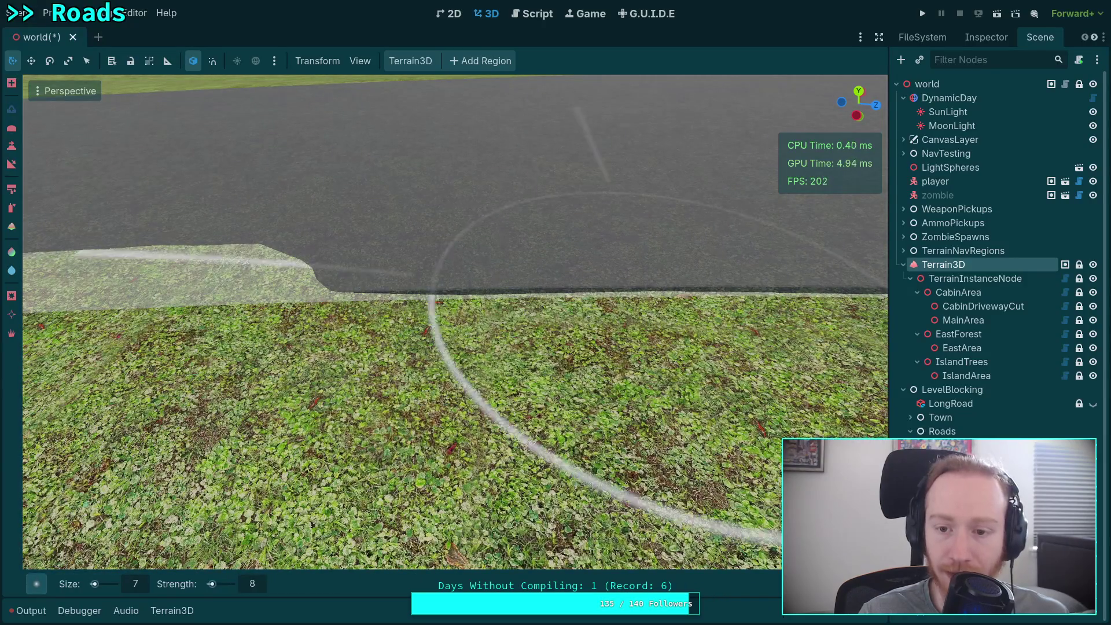
- Paint road texture over the pale patch at the road edge, undoing two bad strokes
left_click_drag(637, 291, 380, 298)
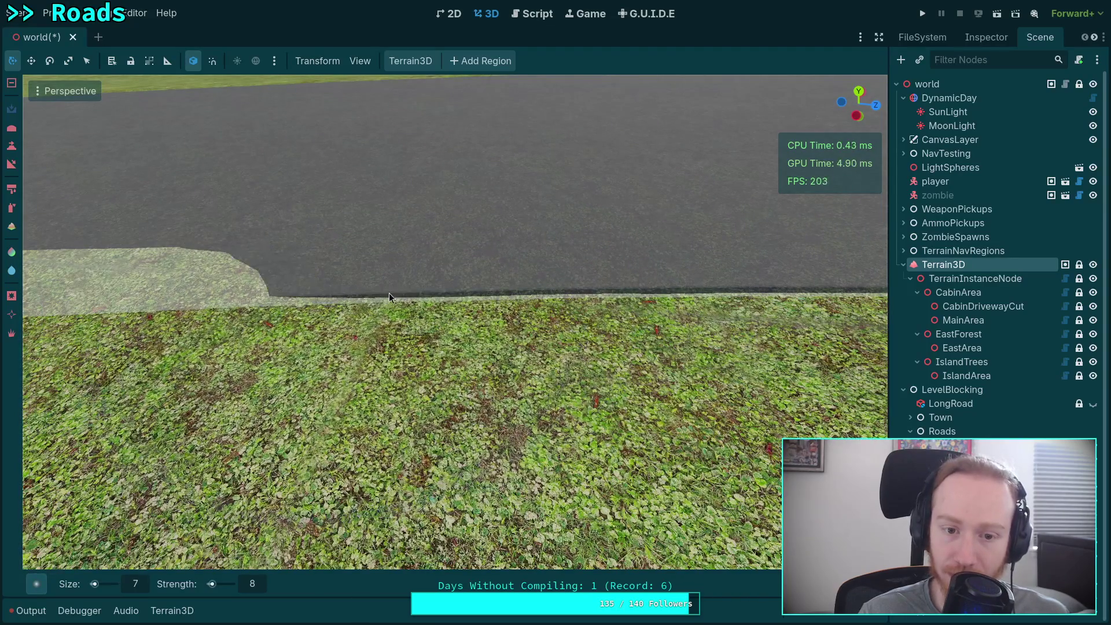
mouse_move(508, 292)
left_mouse_down()
mouse_move(605, 293)
mouse_move(459, 286)
mouse_move(485, 279)
mouse_move(453, 290)
mouse_move(622, 286)
mouse_move(628, 296)
mouse_move(616, 288)
left_mouse_up()
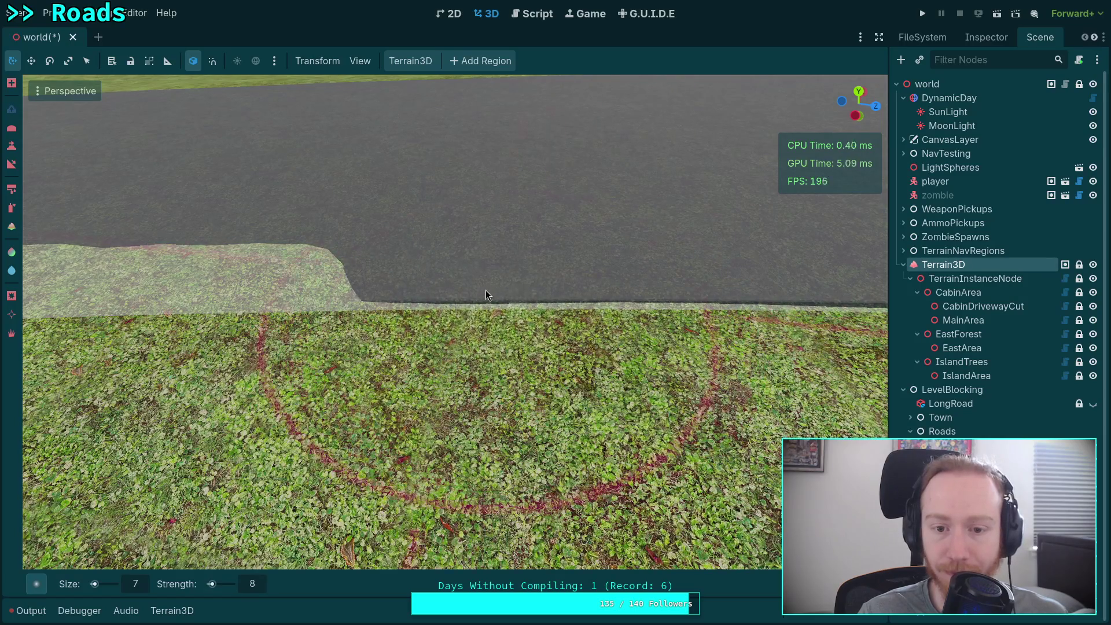
left_click_drag(485, 289, 470, 287)
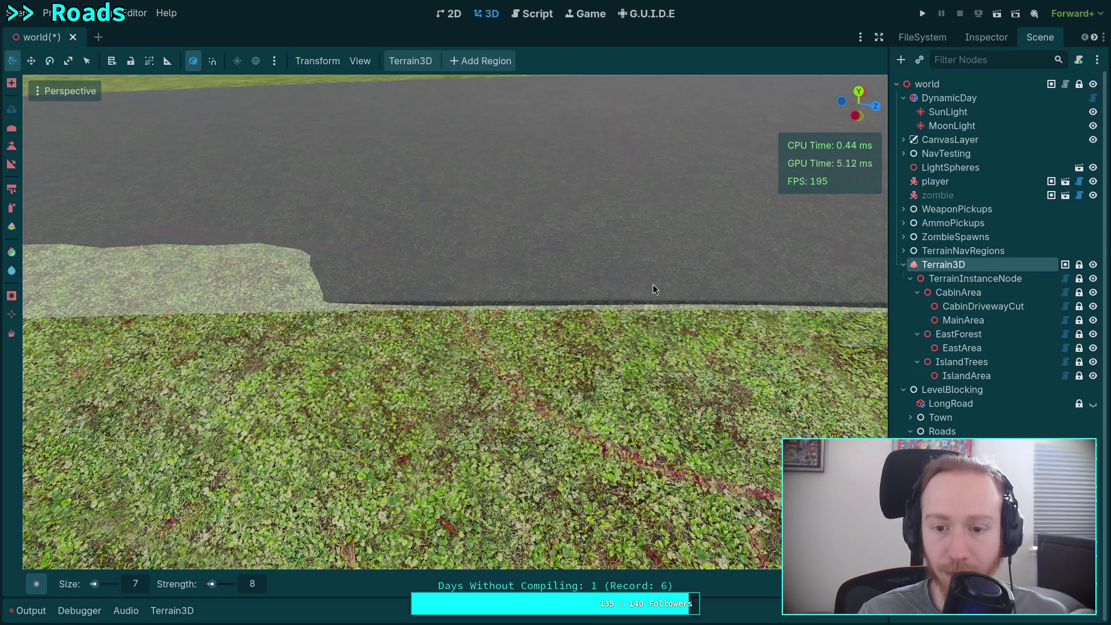
left_click_drag(602, 296, 467, 292)
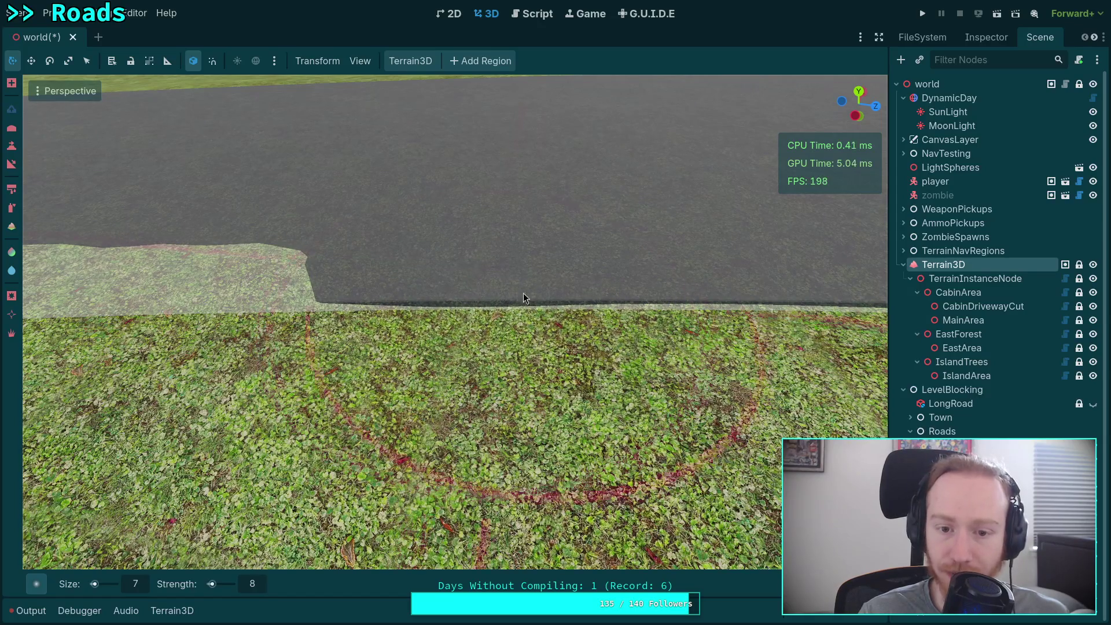
key("ctrl+z")
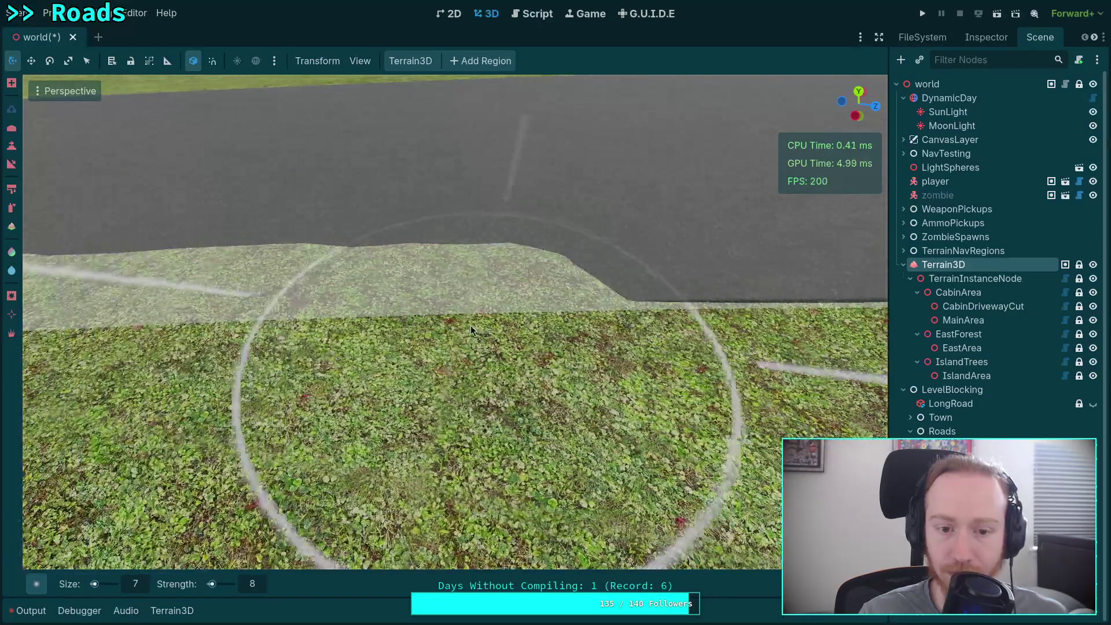
mouse_move(471, 326)
left_mouse_down()
mouse_move(477, 317)
mouse_move(454, 308)
left_mouse_up()
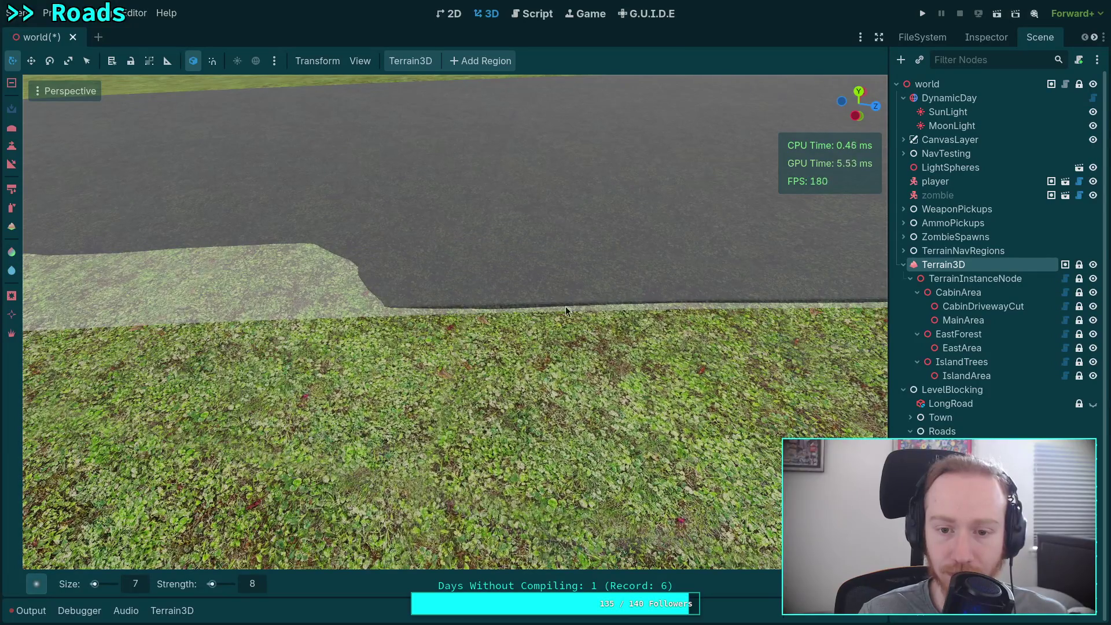
key("ctrl+z")
mouse_move(508, 309)
left_mouse_down()
mouse_move(258, 307)
mouse_move(595, 310)
mouse_move(176, 321)
left_mouse_up()
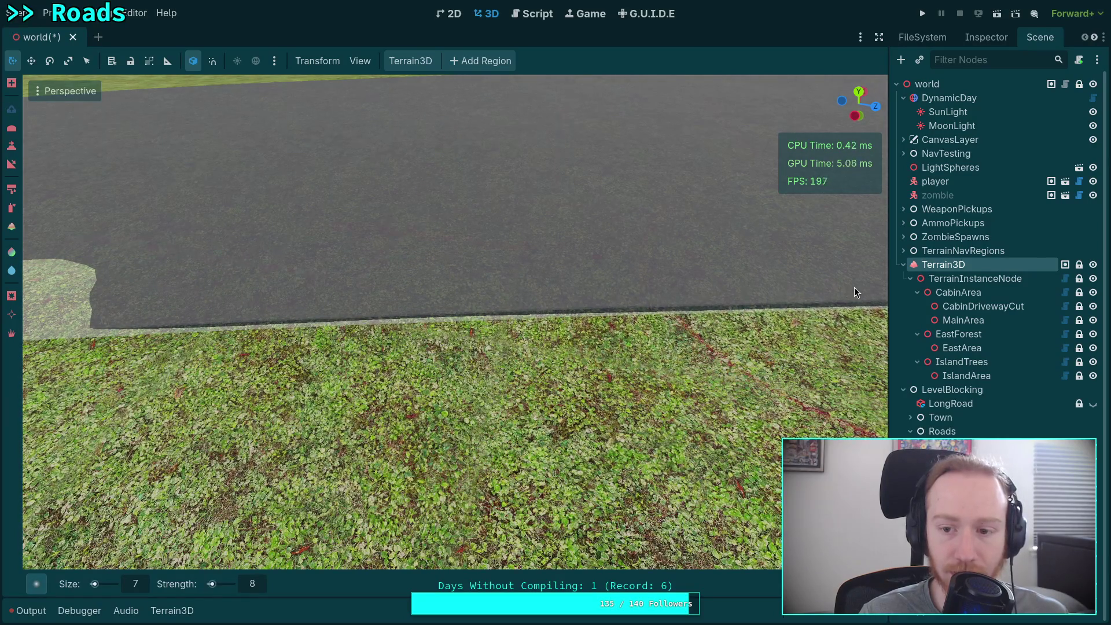
- Paint road texture over another pale patch, undoing one stroke
mouse_move(855, 287)
left_mouse_down()
mouse_move(534, 343)
mouse_move(416, 340)
mouse_move(86, 369)
left_mouse_up()
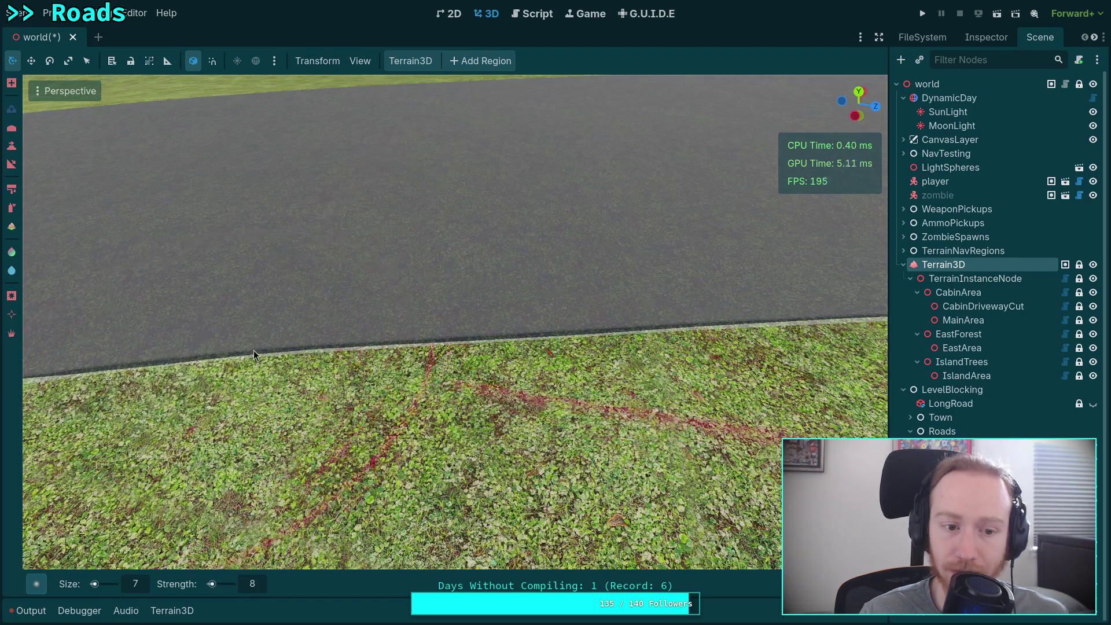
mouse_move(253, 349)
left_mouse_down()
mouse_move(220, 336)
mouse_move(624, 338)
left_mouse_up()
mouse_move(271, 328)
left_mouse_down()
mouse_move(252, 319)
mouse_move(473, 325)
left_mouse_up()
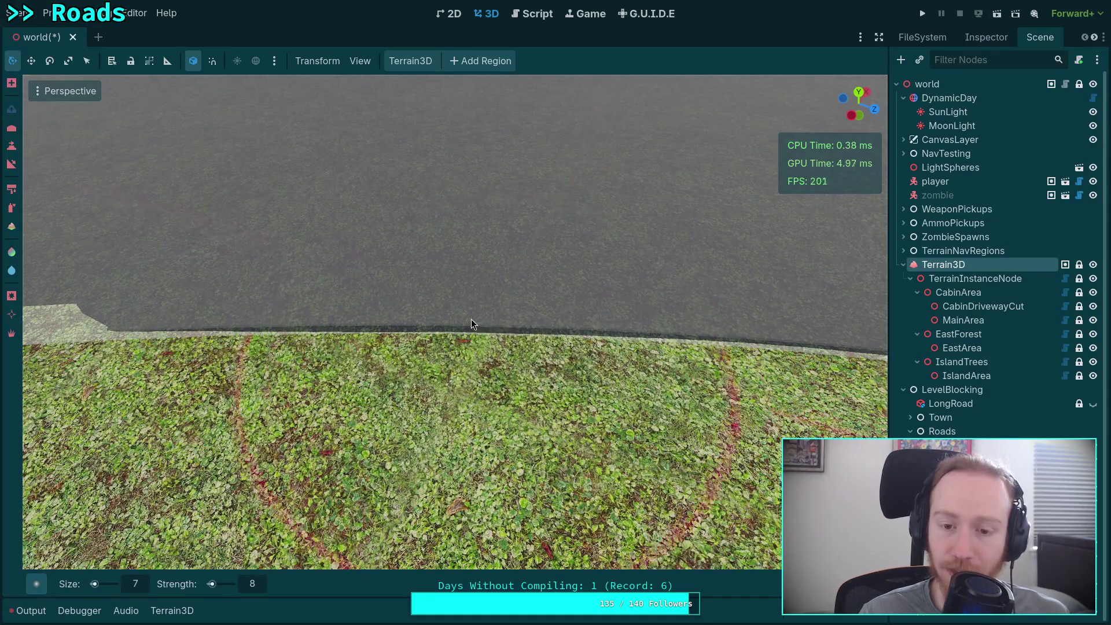
key("ctrl+z")
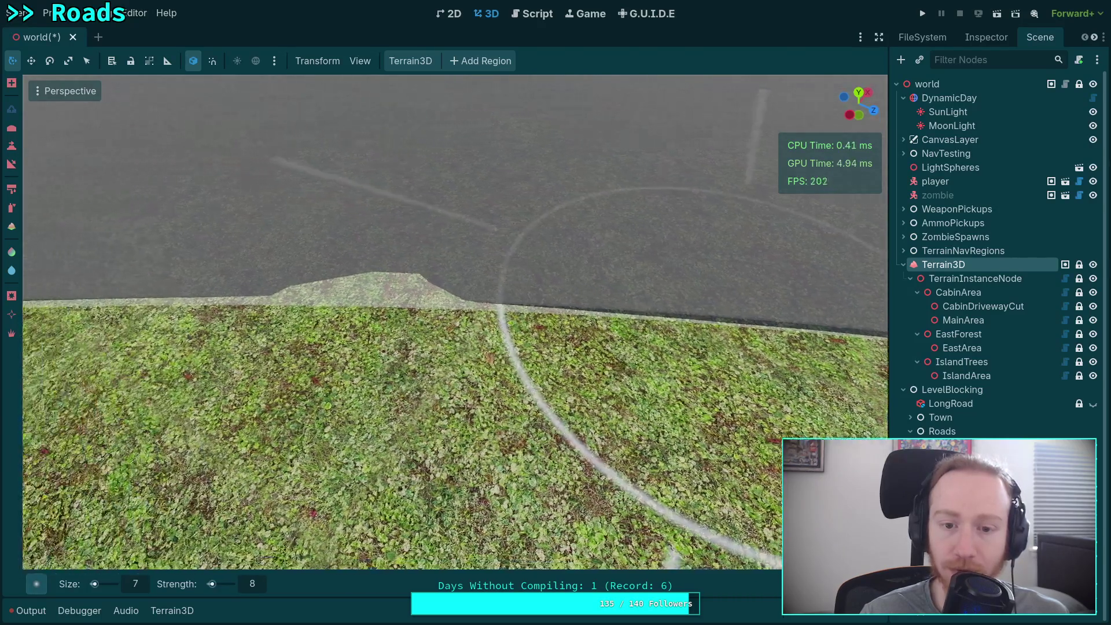
mouse_move(453, 305)
left_mouse_down()
mouse_move(394, 306)
mouse_move(511, 311)
mouse_move(272, 308)
mouse_move(589, 302)
mouse_move(396, 322)
mouse_move(409, 313)
mouse_move(514, 310)
mouse_move(355, 328)
mouse_move(399, 322)
left_mouse_up()
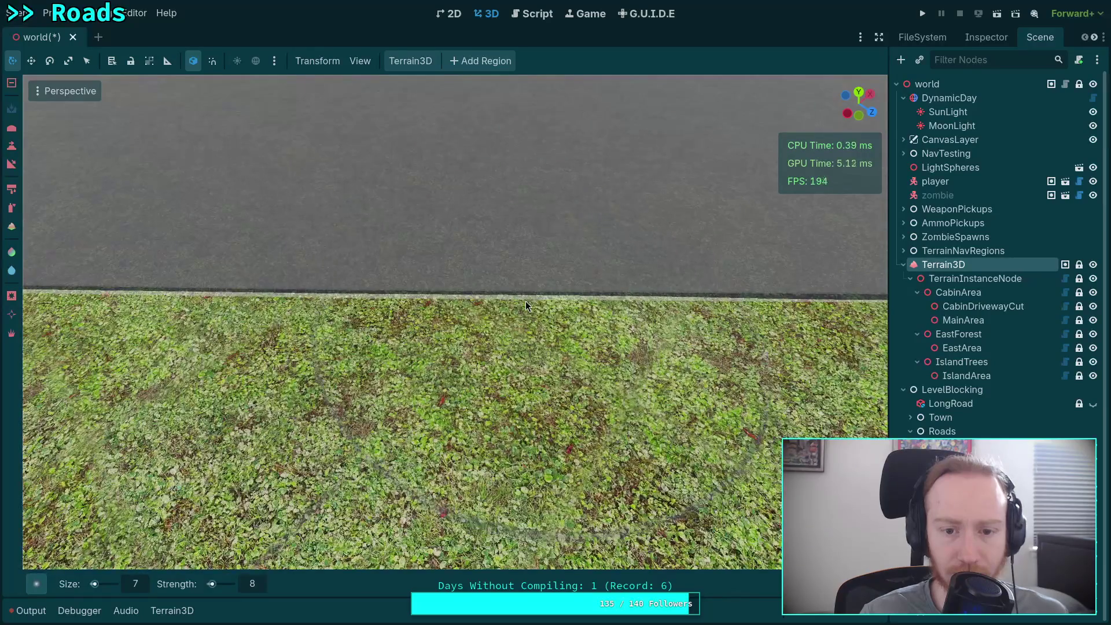
- Level the view along the road edge and paint grass strokes across the verge
mouse_move(572, 300)
left_mouse_down()
mouse_move(526, 286)
mouse_move(466, 294)
left_mouse_up()
mouse_move(549, 288)
left_mouse_down()
mouse_move(512, 301)
mouse_move(562, 311)
left_mouse_up()
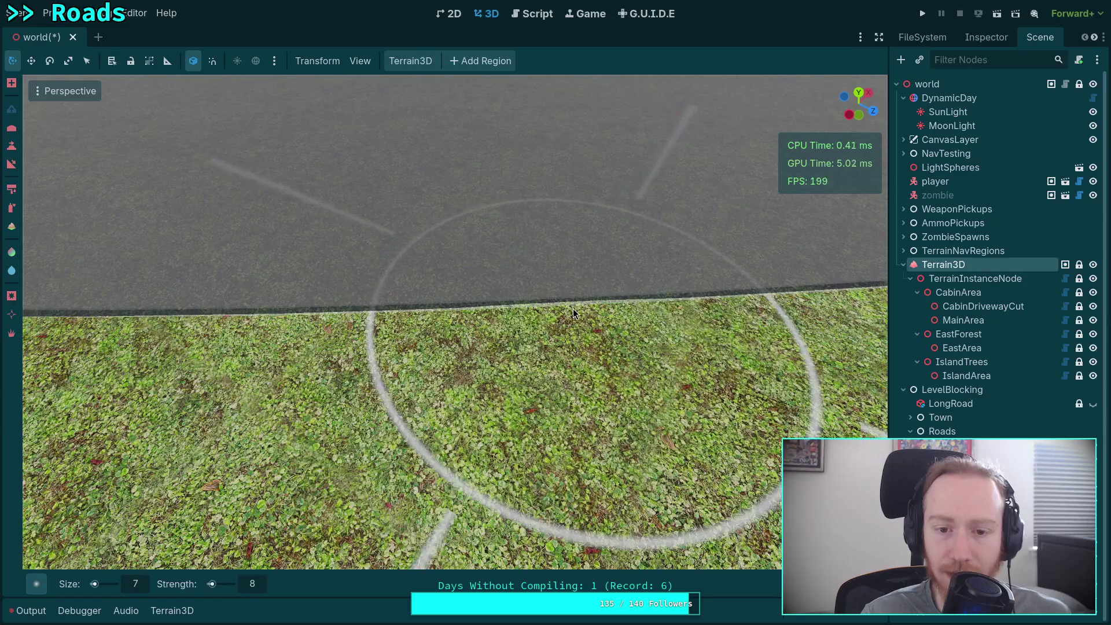
left_click_drag(463, 319, 477, 320)
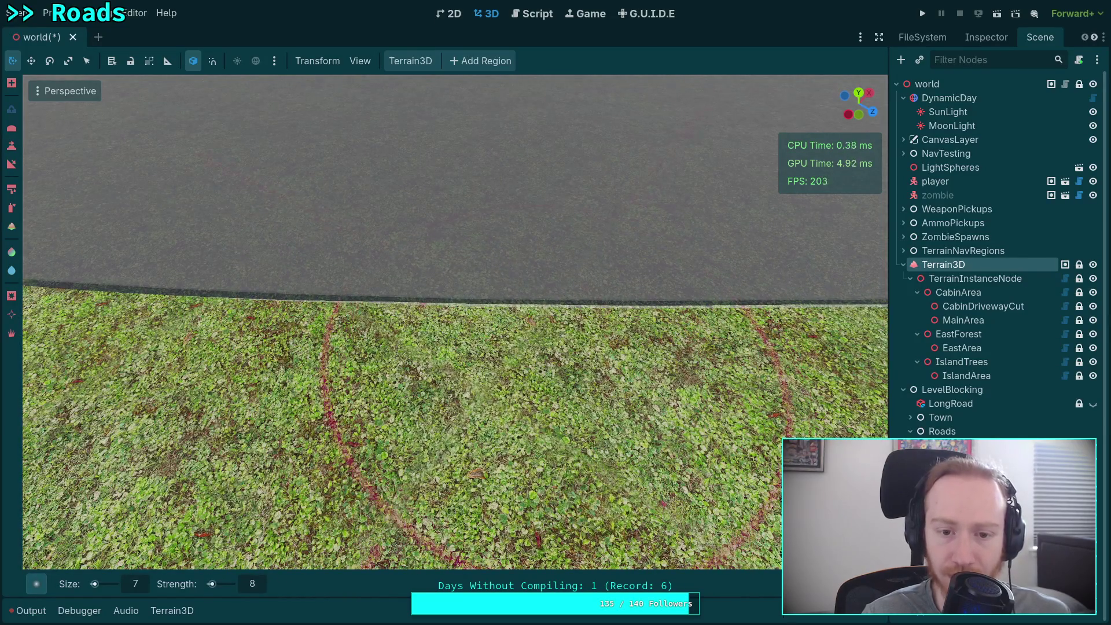
mouse_move(559, 331)
left_mouse_down()
mouse_move(440, 298)
mouse_move(259, 327)
left_mouse_up()
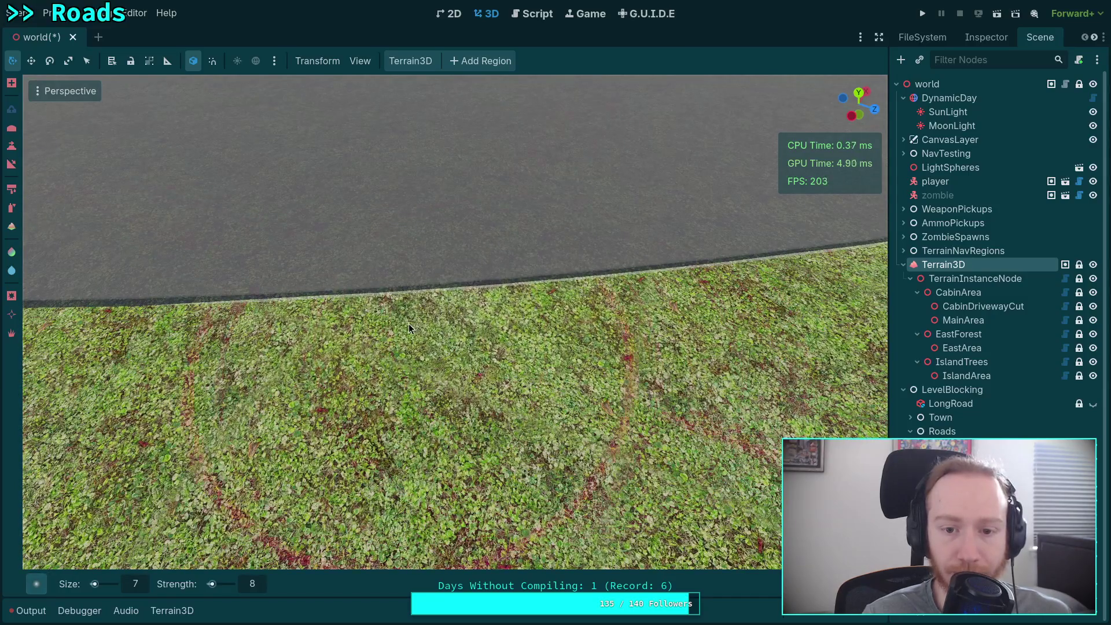
mouse_move(409, 324)
left_mouse_down()
mouse_move(365, 324)
mouse_move(458, 323)
mouse_move(448, 310)
mouse_move(371, 300)
mouse_move(631, 289)
mouse_move(665, 323)
mouse_move(562, 309)
mouse_move(326, 313)
mouse_move(268, 298)
mouse_move(662, 304)
left_mouse_up()
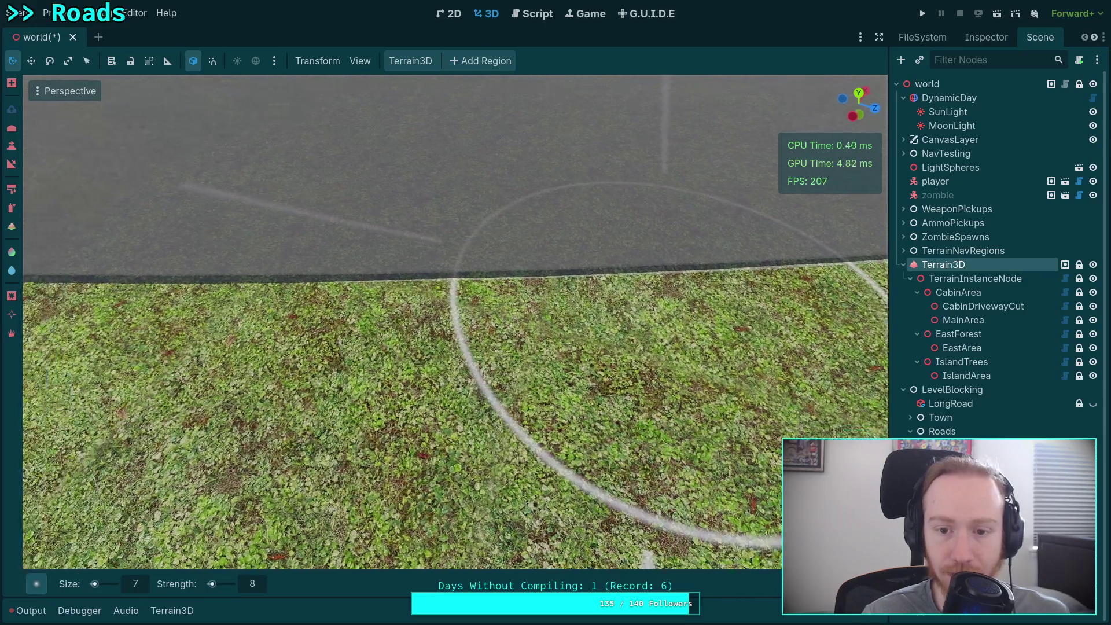
left_click_drag(665, 371, 433, 304)
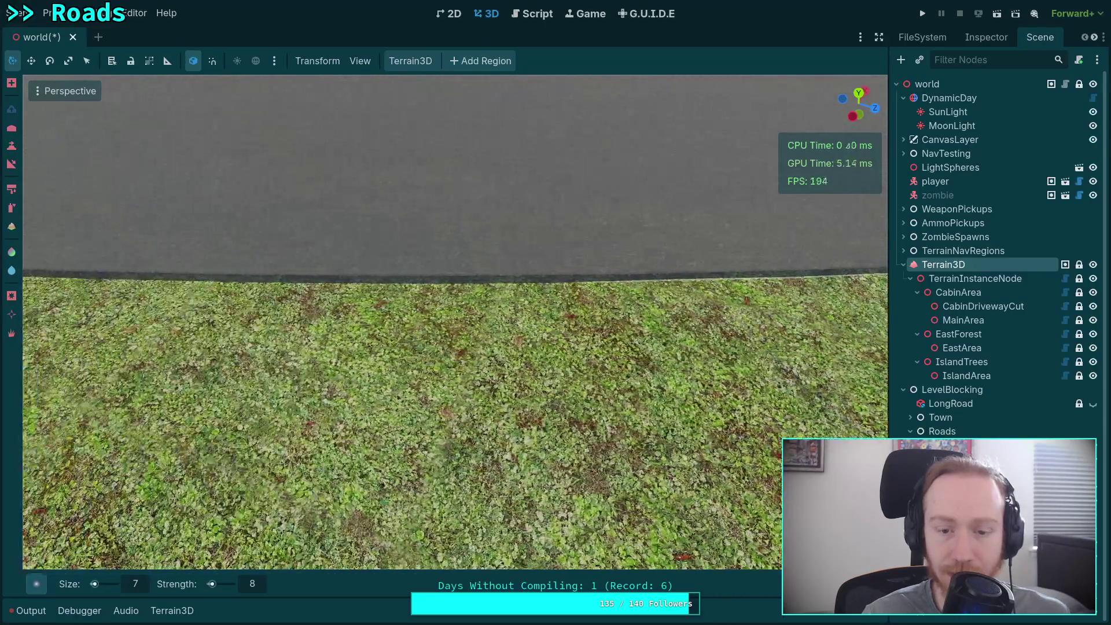
mouse_move(208, 326)
left_mouse_down()
mouse_move(370, 308)
mouse_move(318, 306)
left_mouse_up()
key("d")
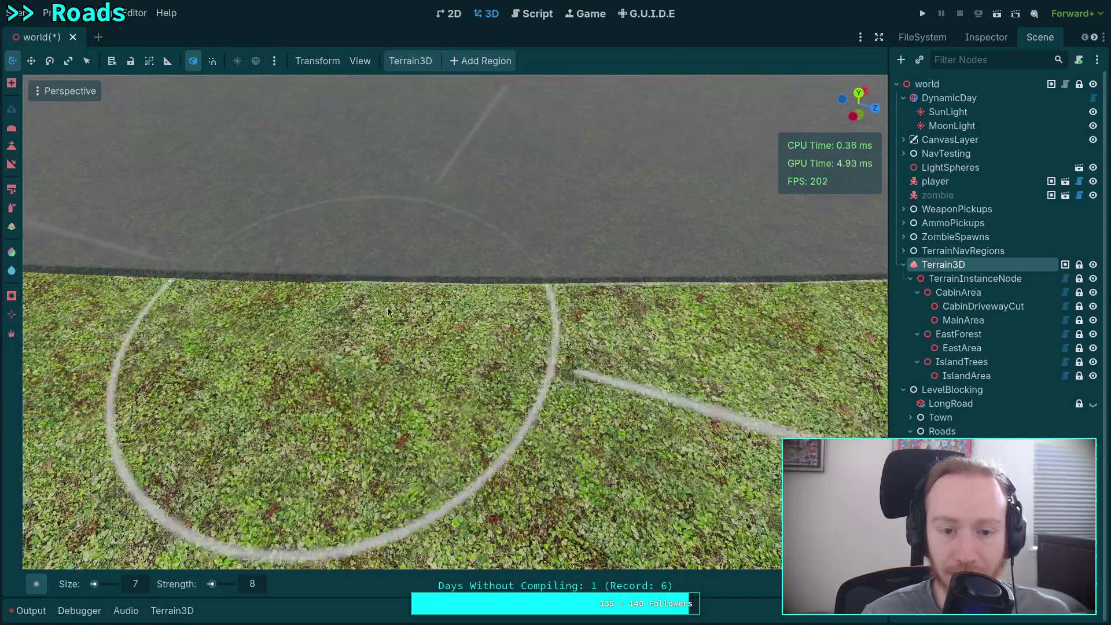
mouse_move(504, 310)
left_mouse_down()
mouse_move(522, 300)
mouse_move(472, 298)
mouse_move(598, 295)
mouse_move(428, 298)
left_mouse_up()
left_click_drag(359, 306, 405, 292)
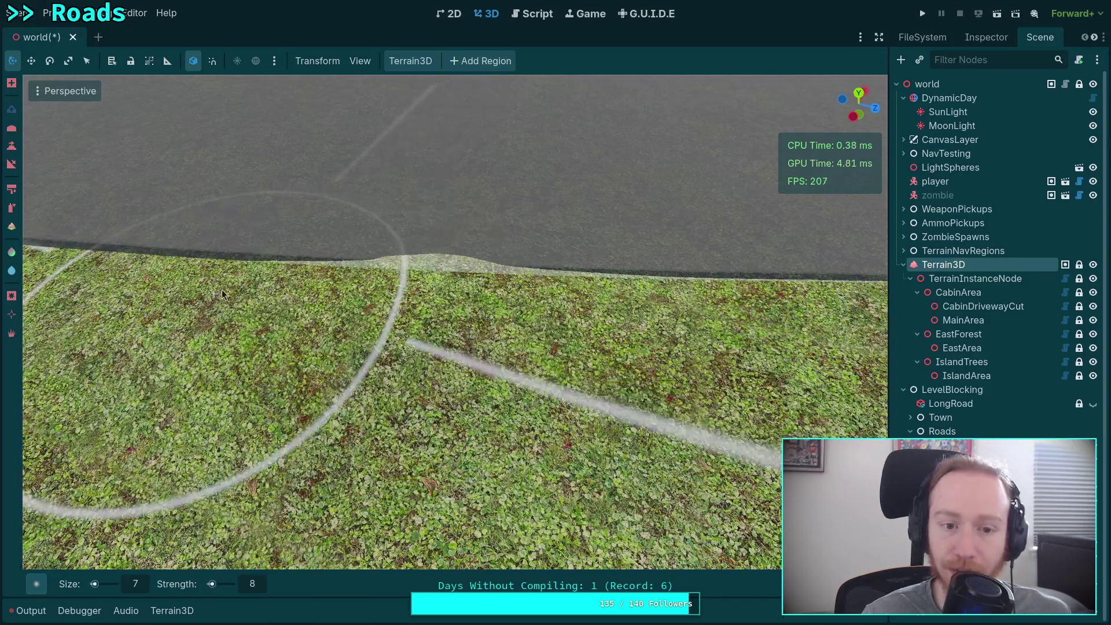
left_click_drag(221, 289, 635, 291)
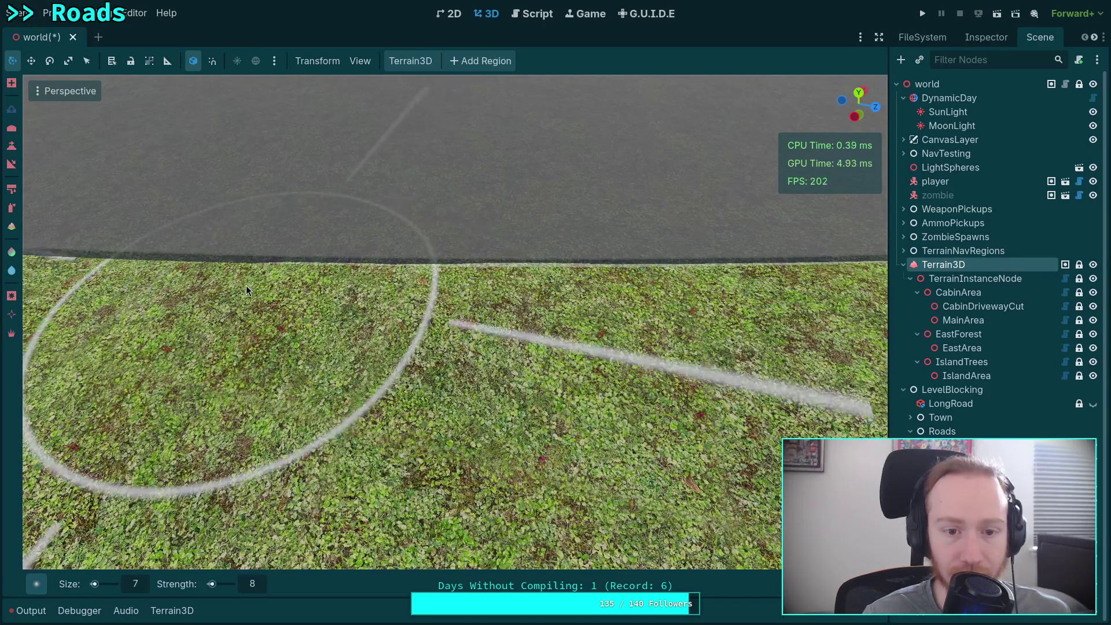
left_click_drag(173, 285, 468, 293)
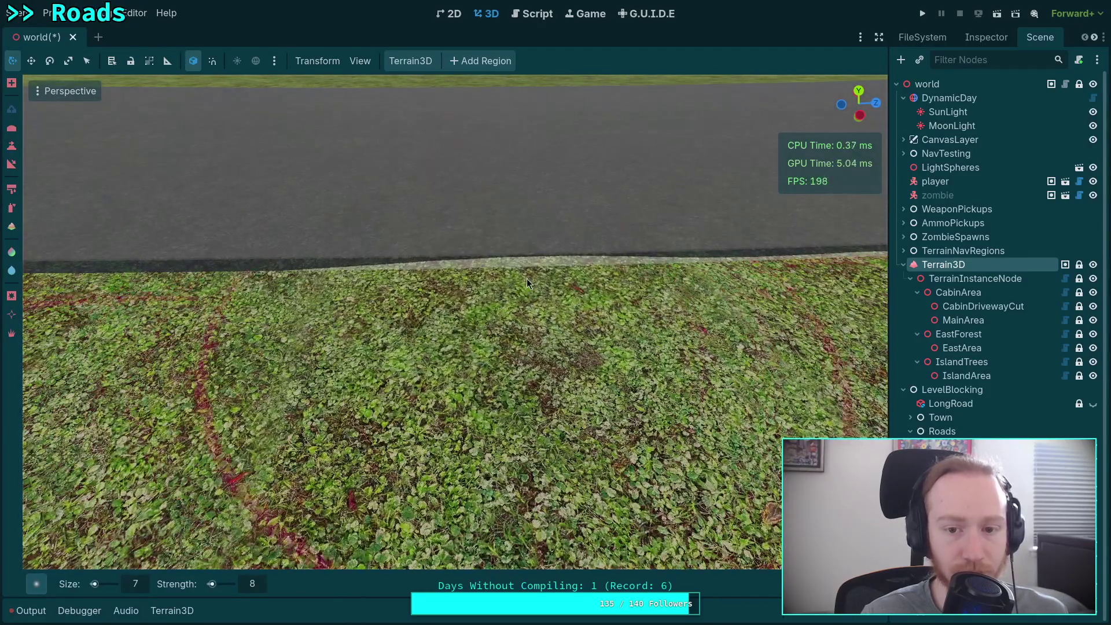
- Smooth the raised terrain bump flat along the road edge, then switch the brush to subtract
left_click_drag(527, 282, 420, 292)
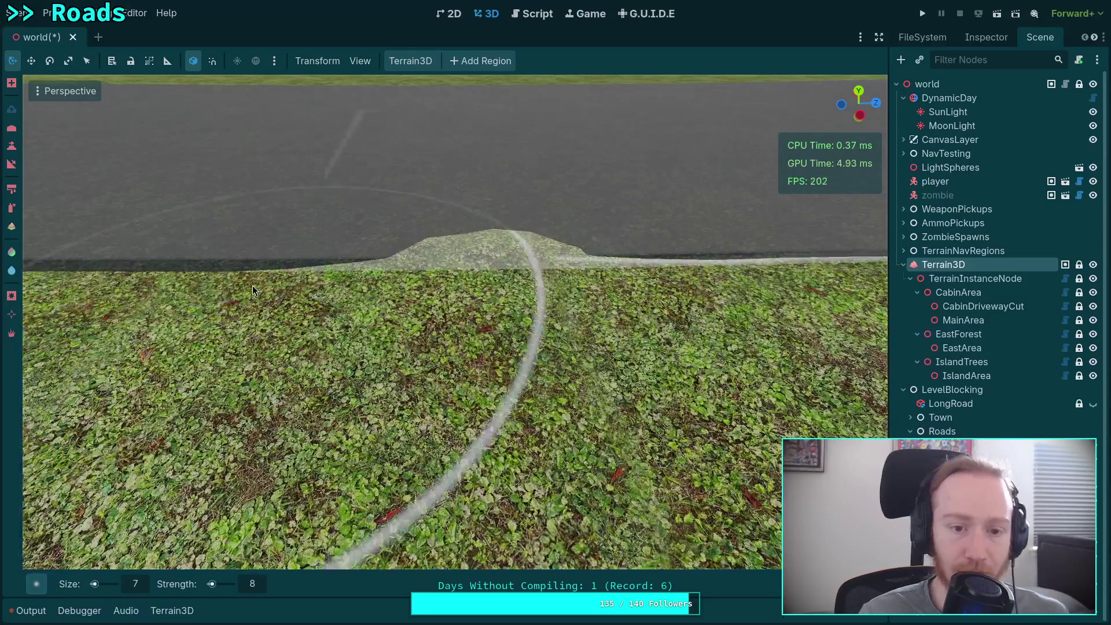
mouse_move(253, 286)
left_mouse_down()
mouse_move(356, 254)
mouse_move(286, 262)
mouse_move(449, 261)
mouse_move(365, 279)
mouse_move(202, 266)
mouse_move(230, 283)
mouse_move(333, 272)
mouse_move(191, 268)
mouse_move(127, 280)
mouse_move(521, 278)
mouse_move(511, 289)
left_mouse_up()
key("ctrl")
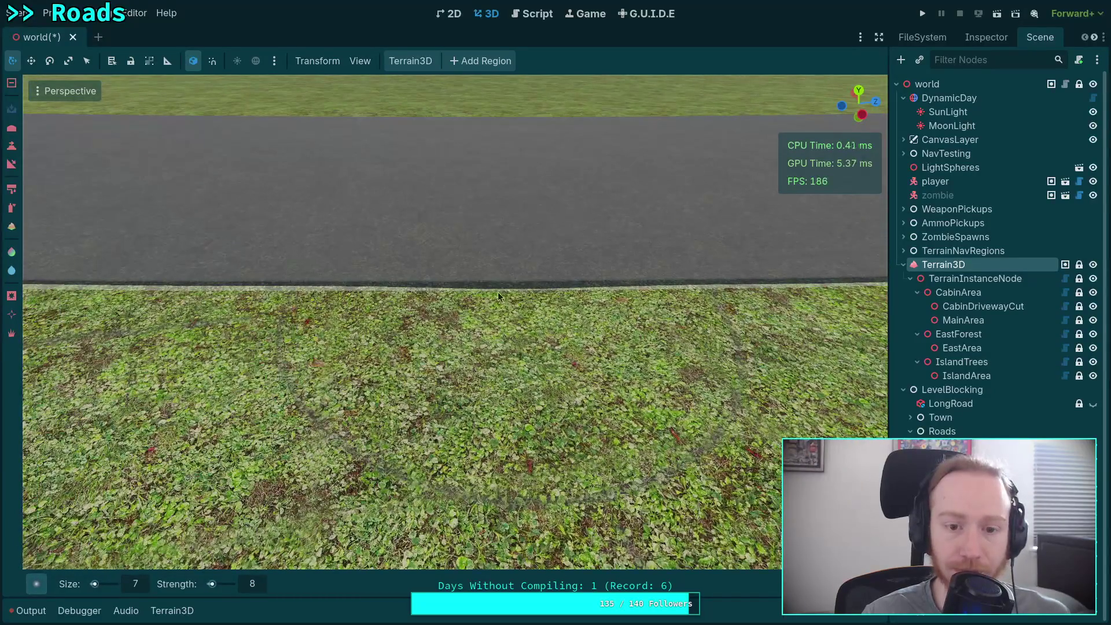
- Repaint the grass strip along the road edge to clear the white streaks
left_click_drag(323, 291, 243, 302)
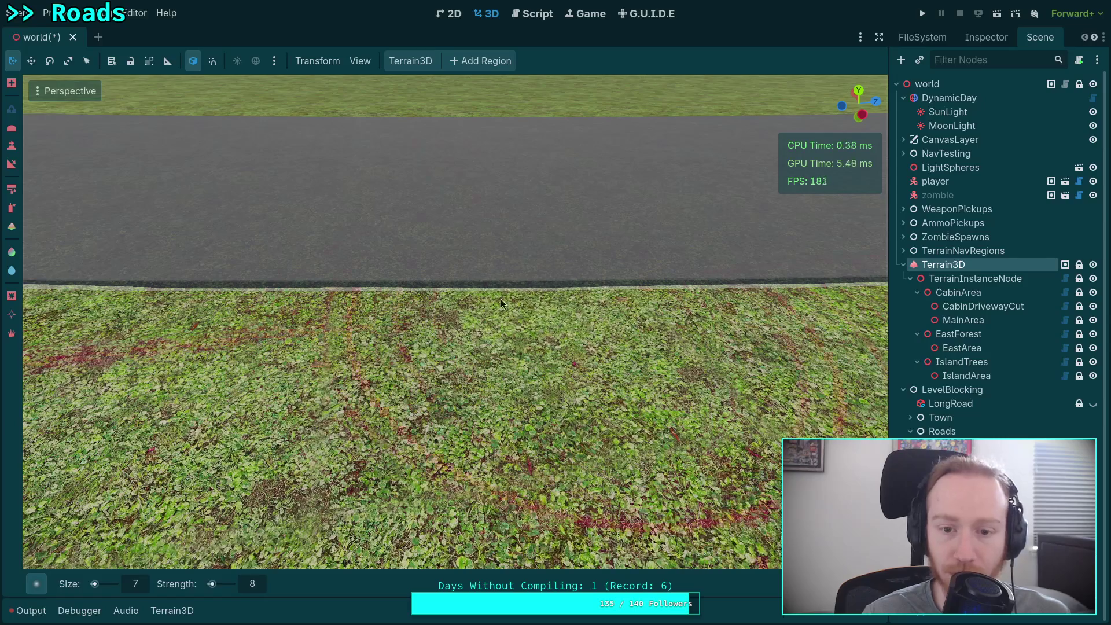
mouse_move(466, 307)
left_mouse_down()
mouse_move(371, 315)
mouse_move(383, 317)
mouse_move(405, 301)
mouse_move(258, 297)
left_mouse_up()
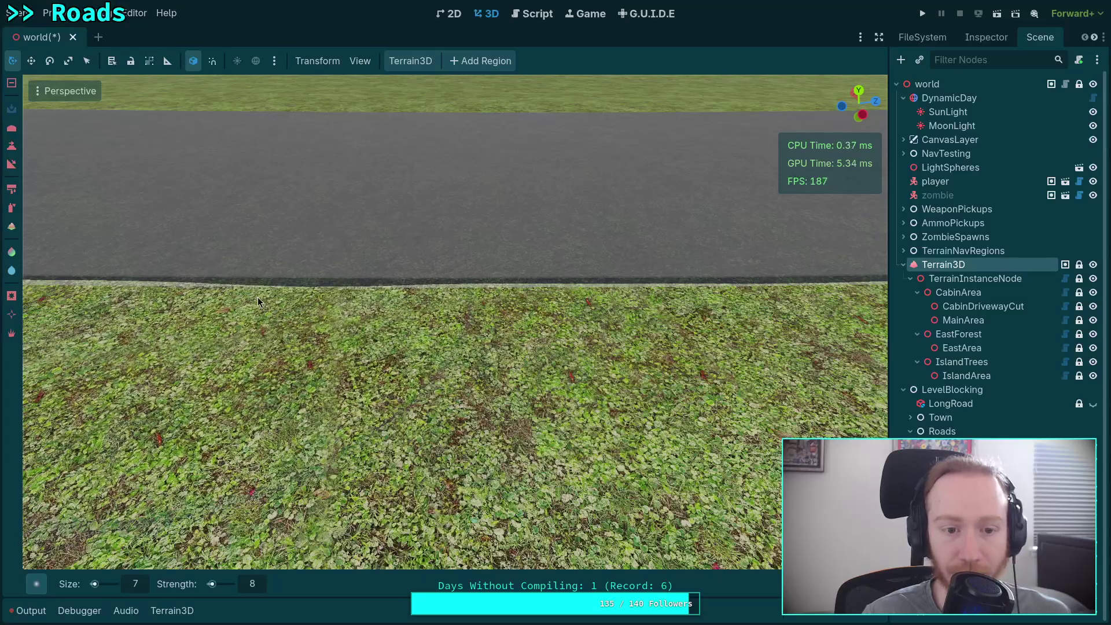
mouse_move(399, 310)
left_mouse_down()
mouse_move(412, 304)
mouse_move(317, 295)
mouse_move(359, 376)
left_mouse_up()
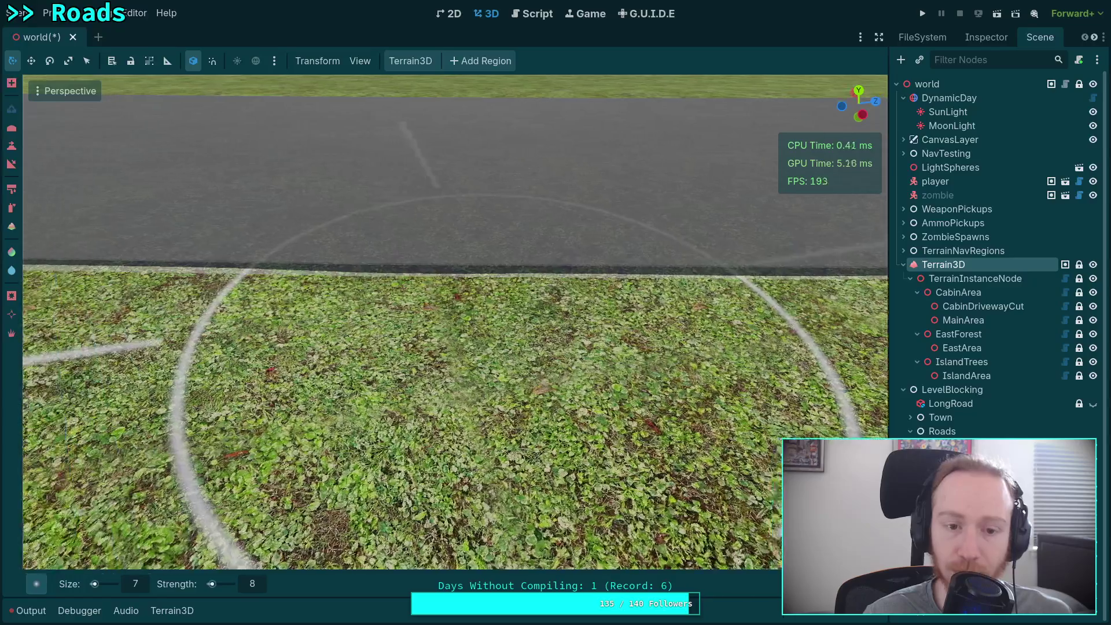
mouse_move(486, 296)
left_mouse_down()
mouse_move(432, 284)
mouse_move(263, 287)
left_mouse_up()
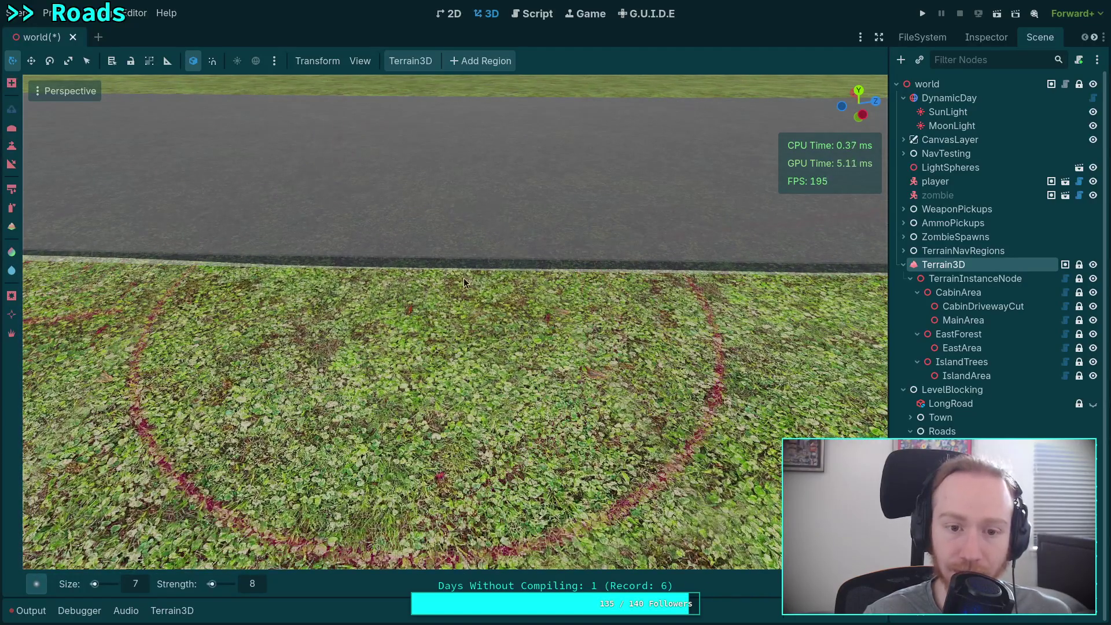
mouse_move(536, 282)
left_mouse_down()
mouse_move(459, 294)
mouse_move(158, 290)
left_mouse_up()
left_click_drag(254, 285, 301, 289)
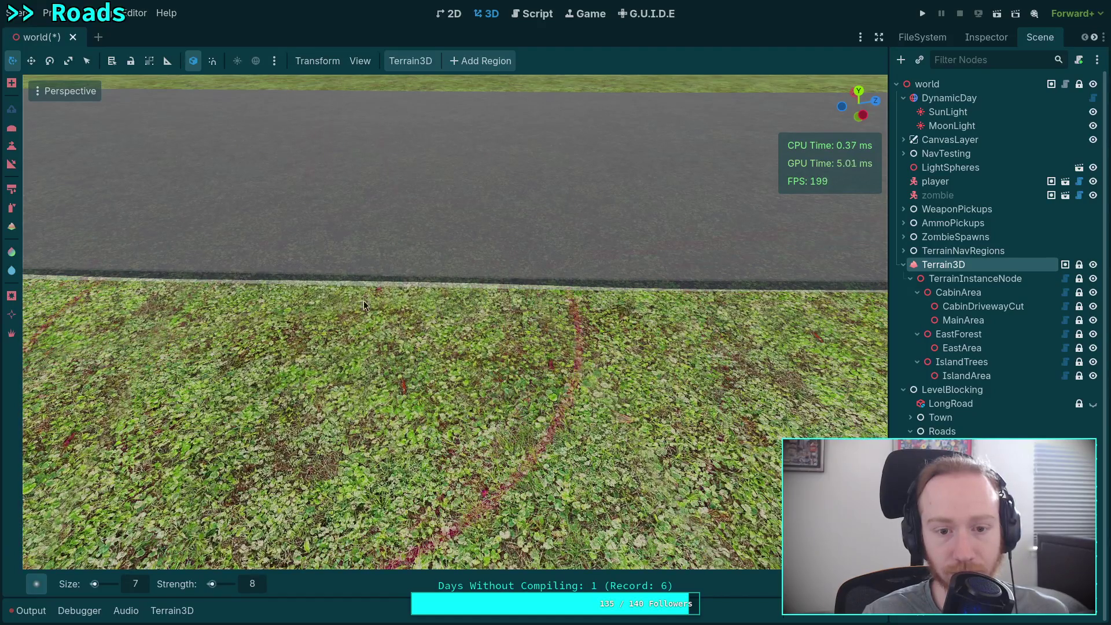
mouse_move(364, 305)
left_mouse_down()
mouse_move(324, 358)
mouse_move(405, 286)
mouse_move(470, 276)
left_mouse_up()
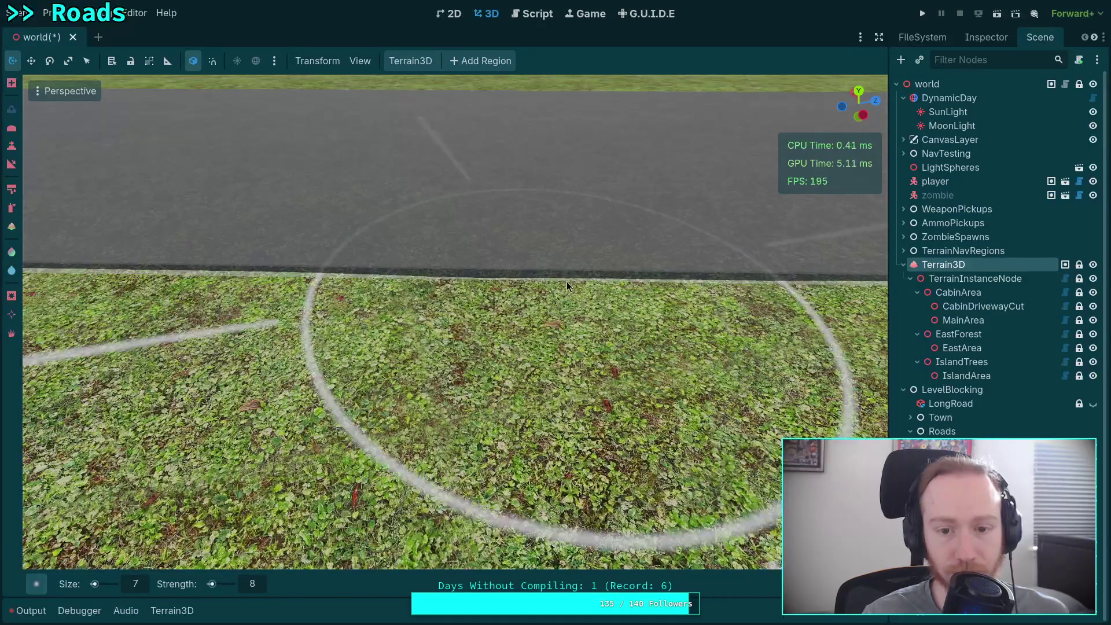
mouse_move(567, 281)
left_mouse_down()
mouse_move(250, 285)
mouse_move(574, 300)
mouse_move(331, 287)
mouse_move(371, 321)
mouse_move(463, 277)
mouse_move(556, 267)
mouse_move(307, 278)
left_mouse_up()
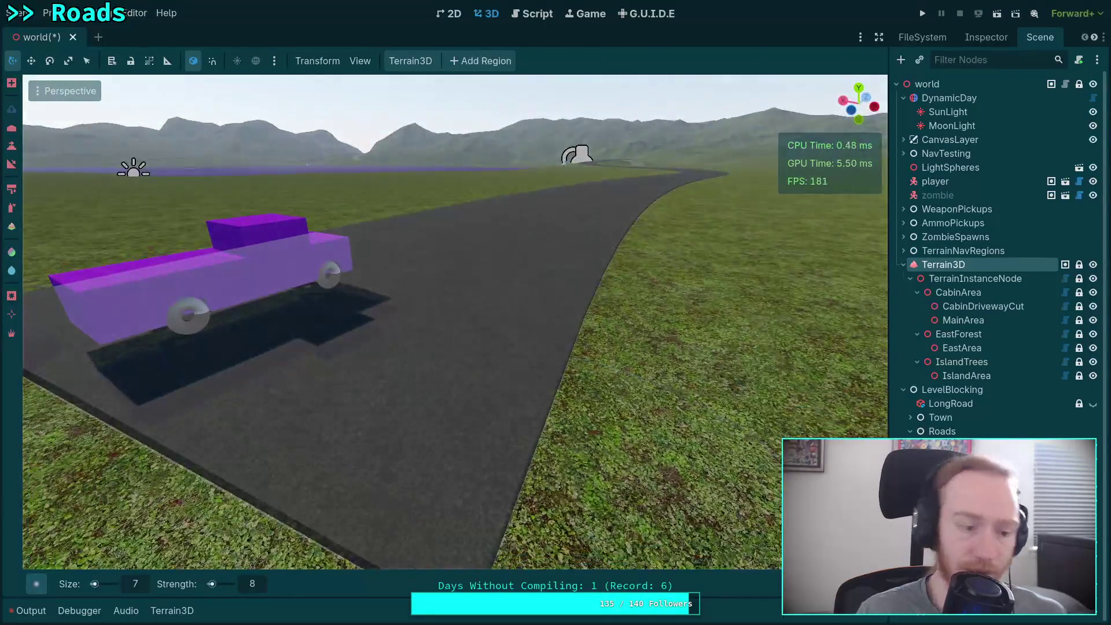
- Save the world scene with Ctrl+S, keeping the smoothed grass verge
key("ctrl+s")
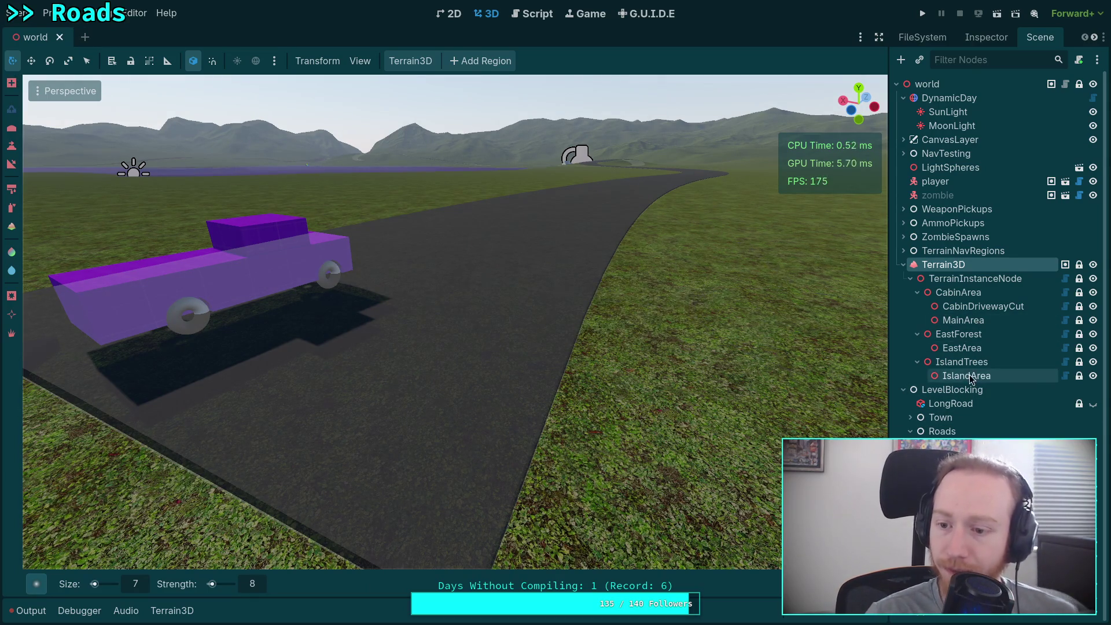
- Select the Juniper road and inspect its next pass material's albedo colour
left_click(972, 445)
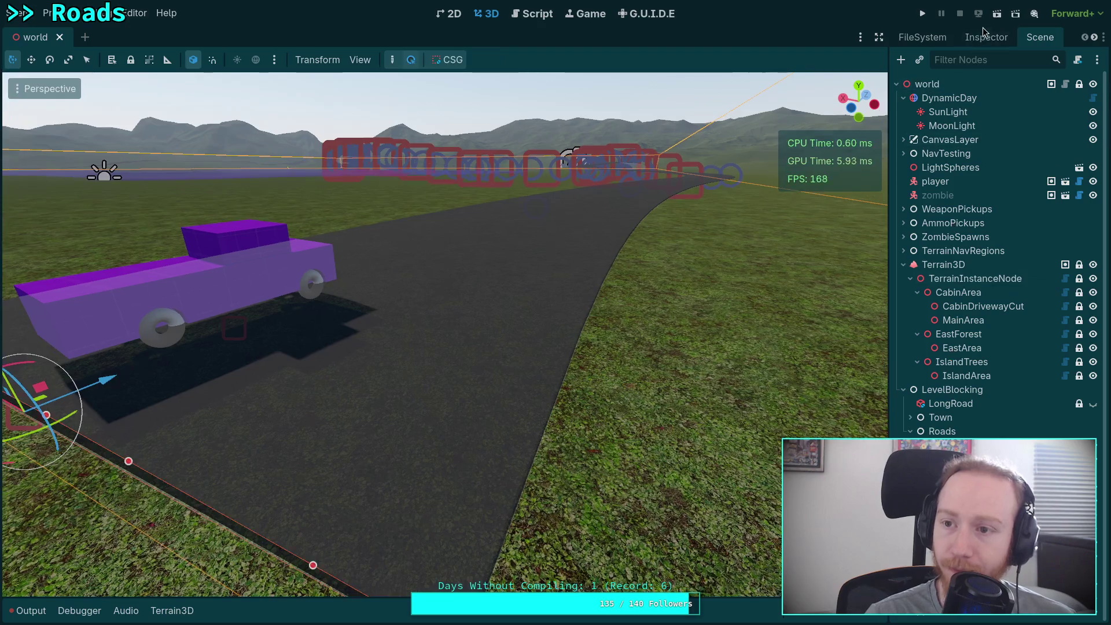
left_click(986, 36)
left_click(1089, 145)
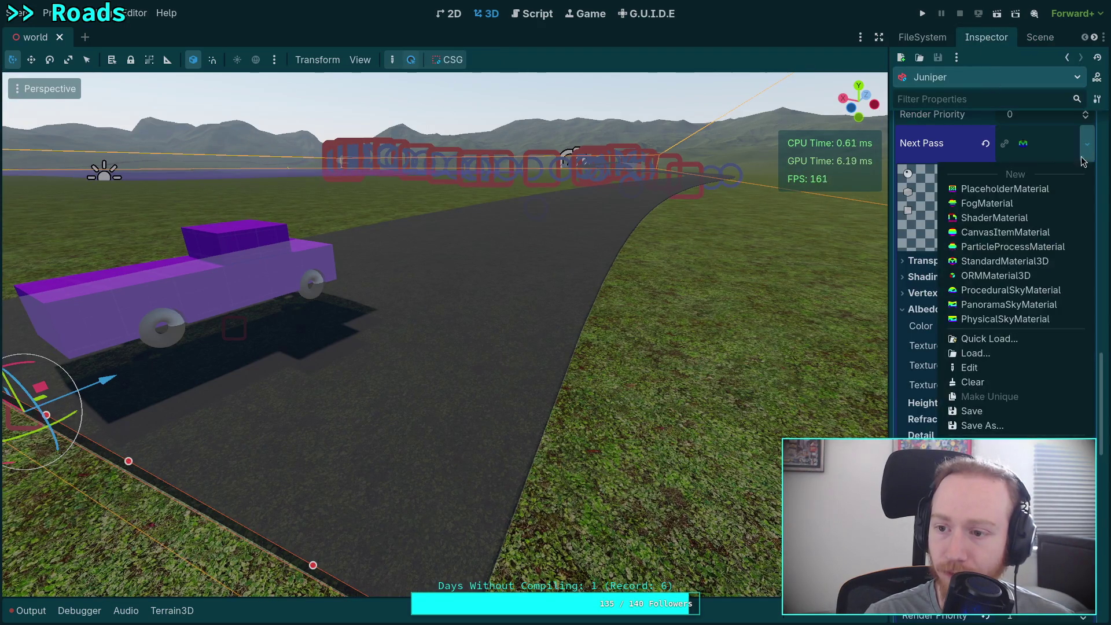
left_click(1056, 145)
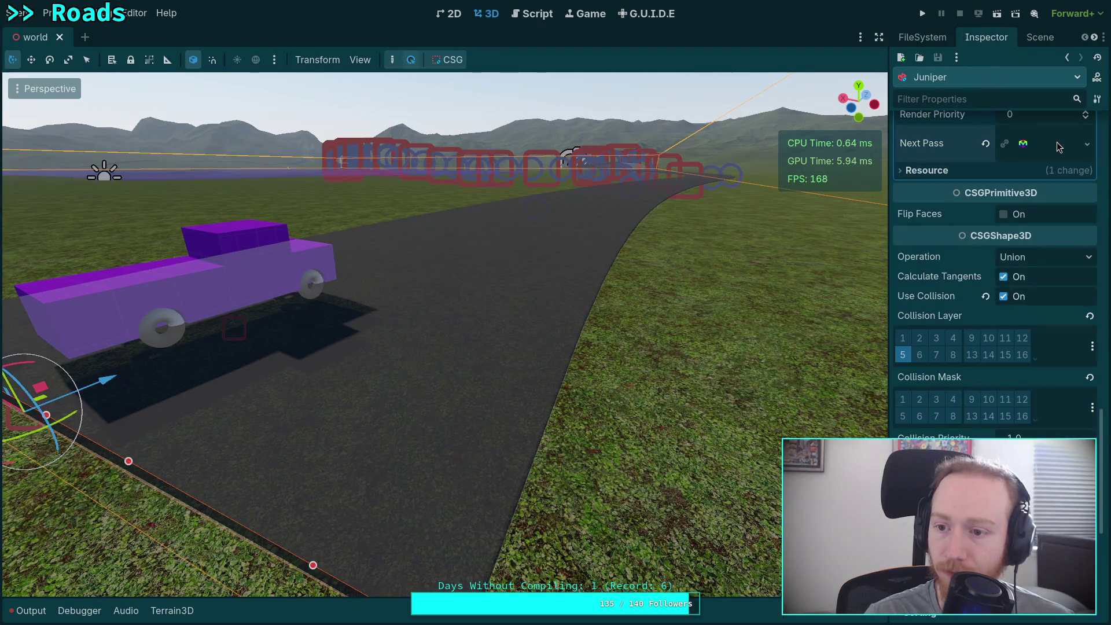
left_click(1090, 145)
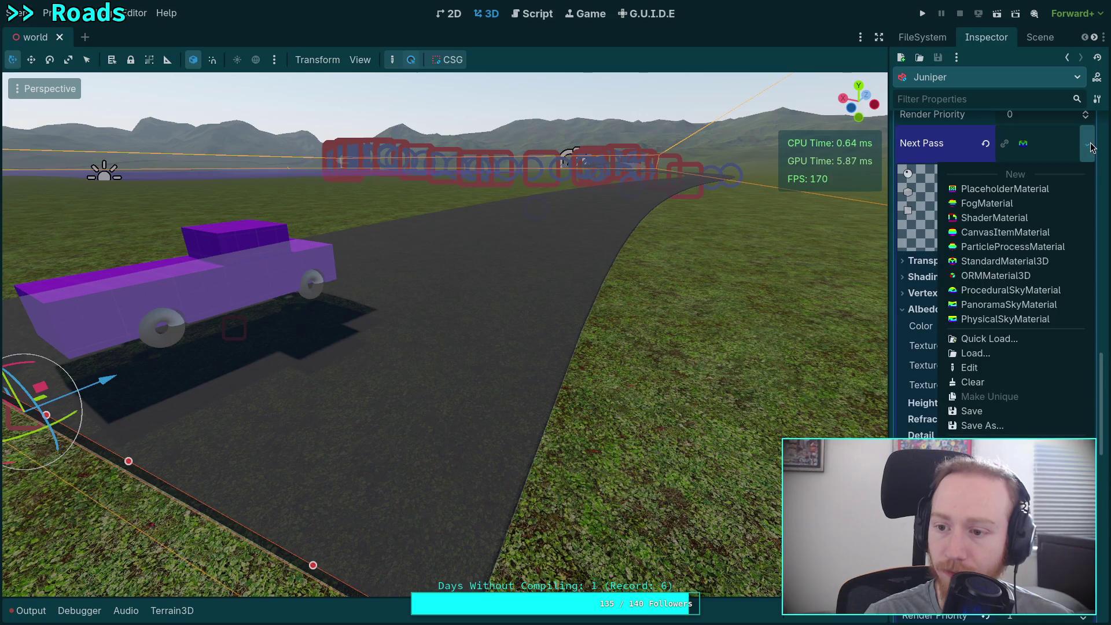
left_click(944, 150)
left_click(1045, 323)
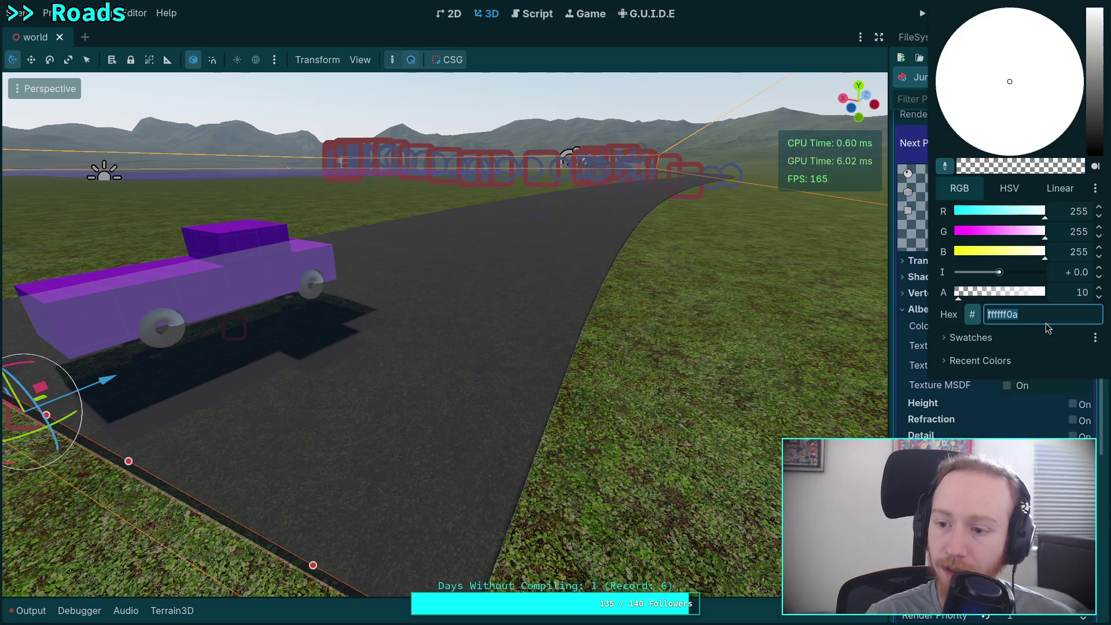
left_click(916, 290)
scroll(986, 294, "up", 3)
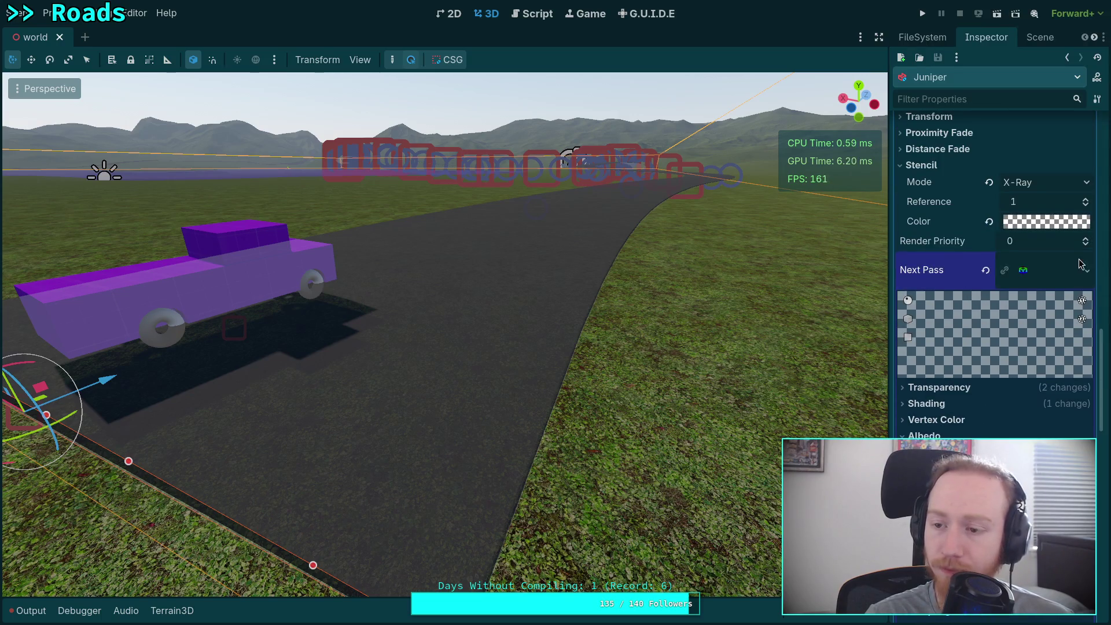
left_click(1062, 271)
scroll(1064, 296, "up", 10)
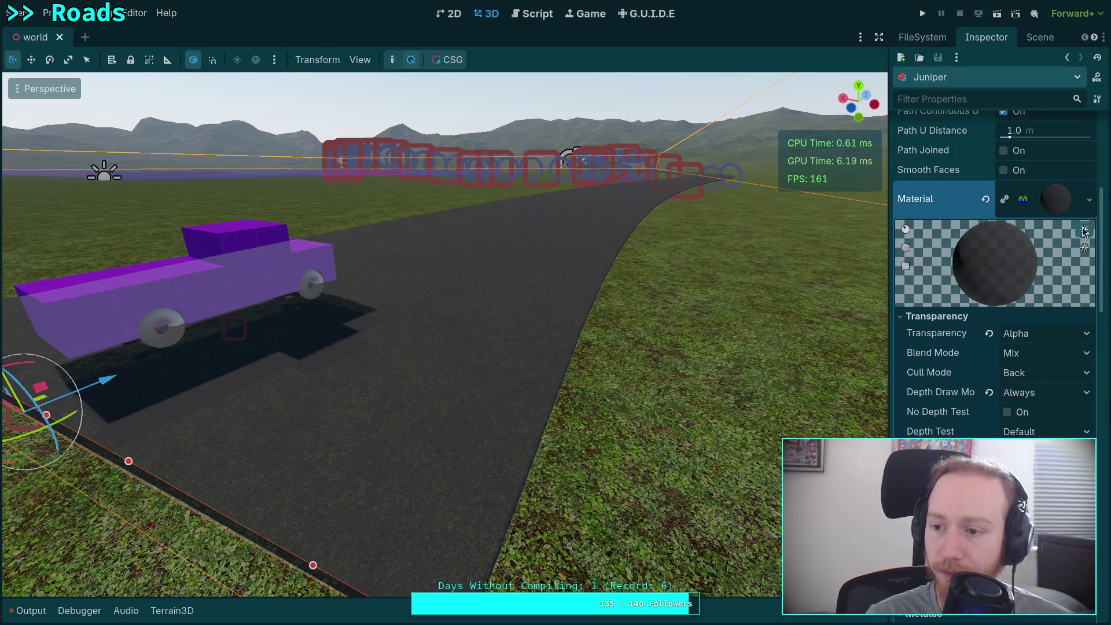
- Load an existing material onto the road, reset its stencil mode and turn off transparency
left_click(1089, 199)
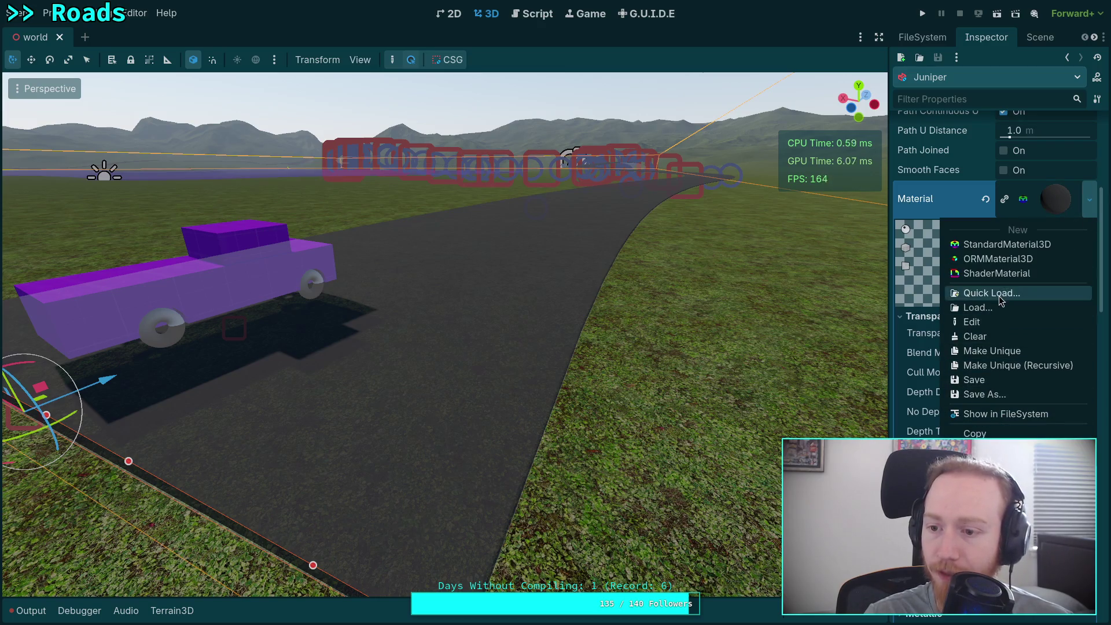
left_click(1001, 300)
double_click(462, 408)
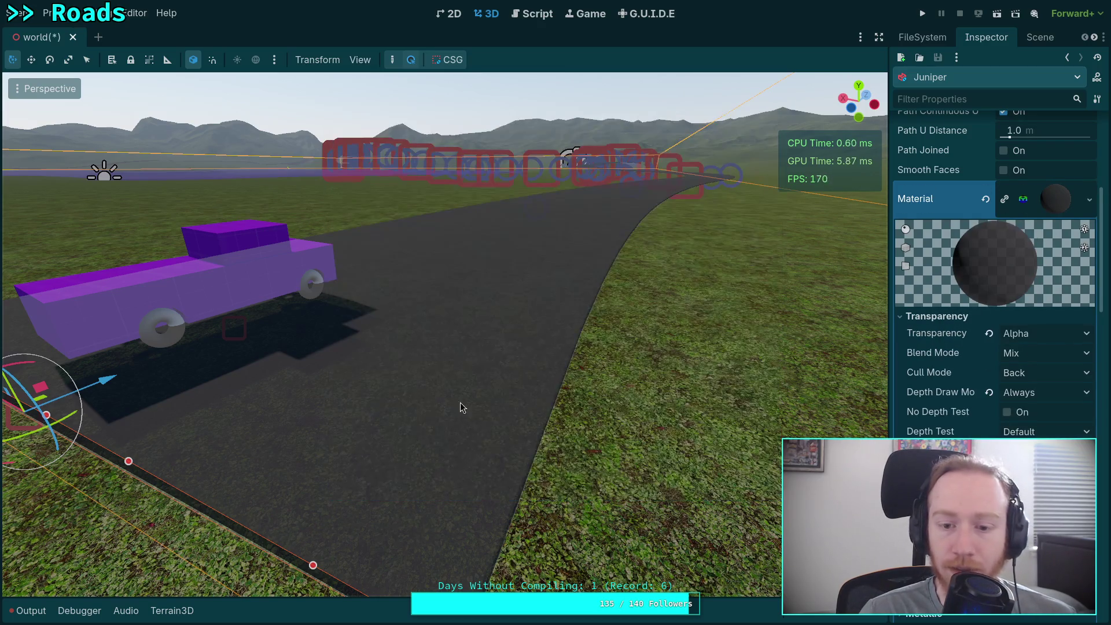
scroll(980, 405, "down", 10)
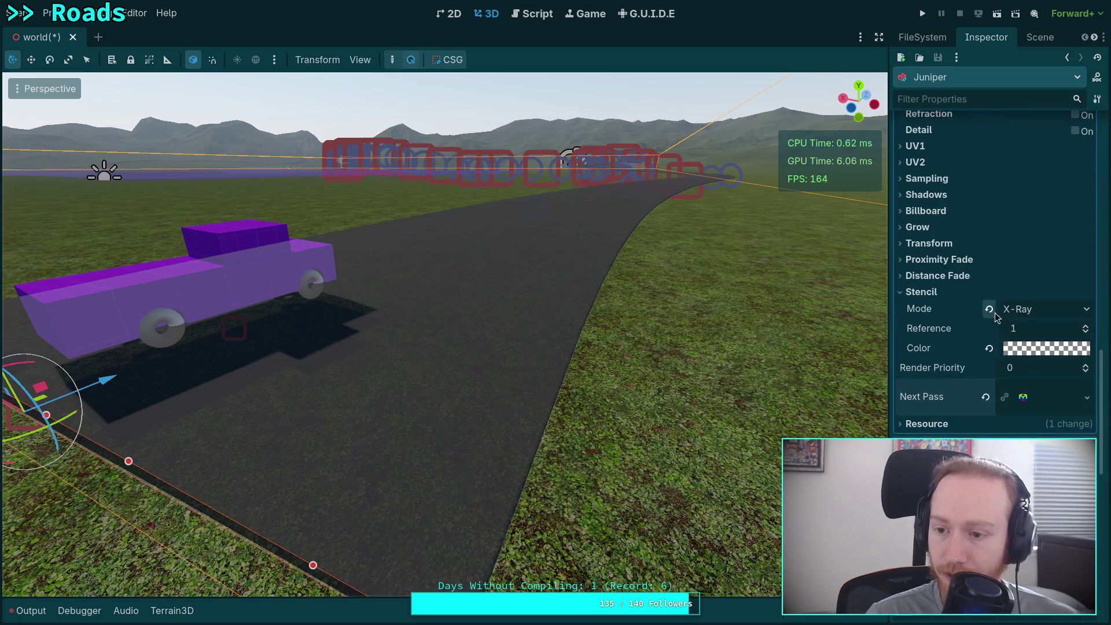
left_click(991, 311)
scroll(1009, 383, "up", 10)
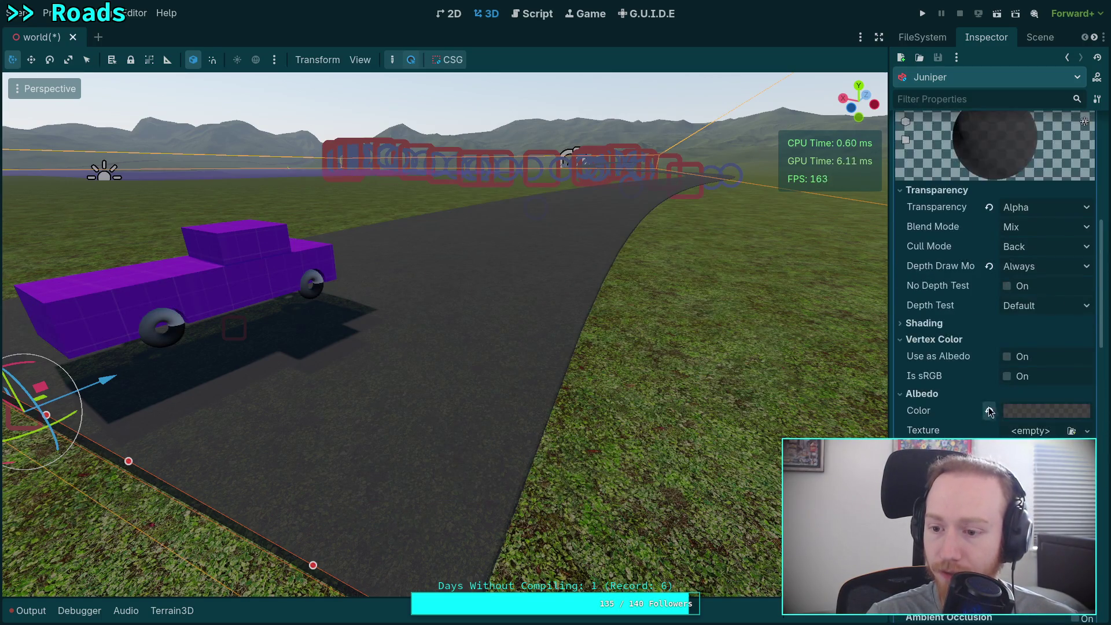
left_click(1038, 229)
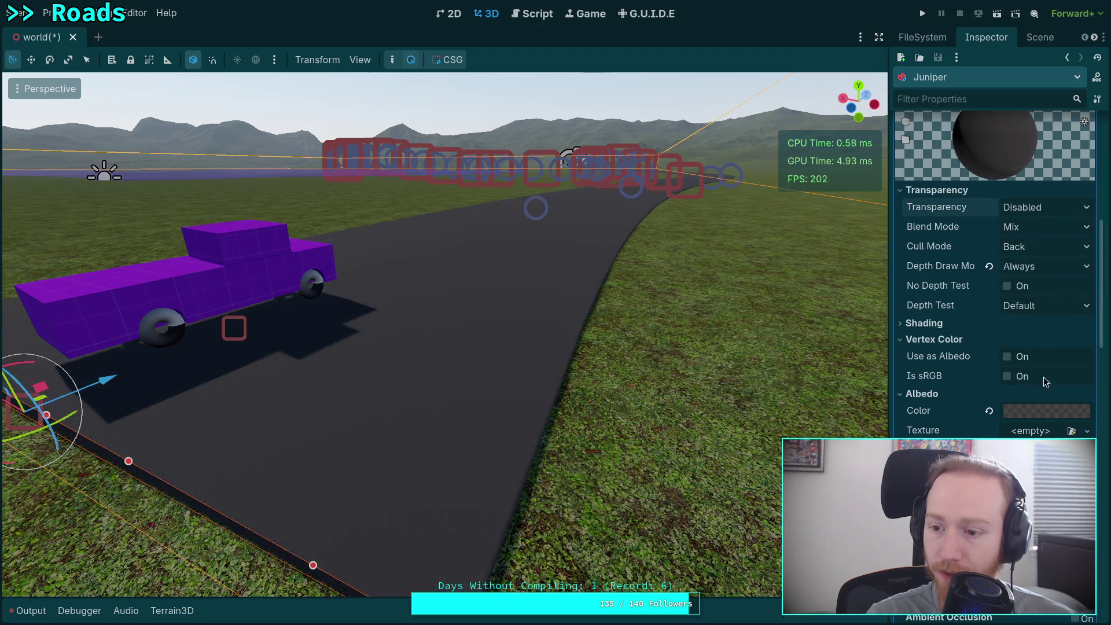
- Check the road material's 333333 albedo colour, depth draw mode and Albedo settings
left_click(1029, 409)
left_click(1018, 411)
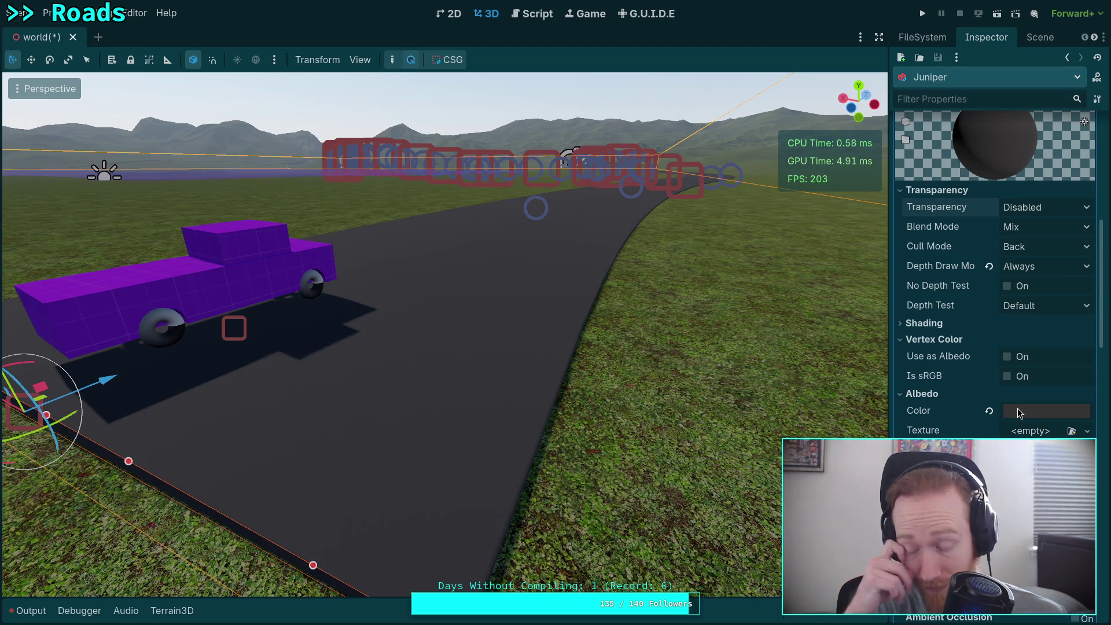
left_click(1049, 265)
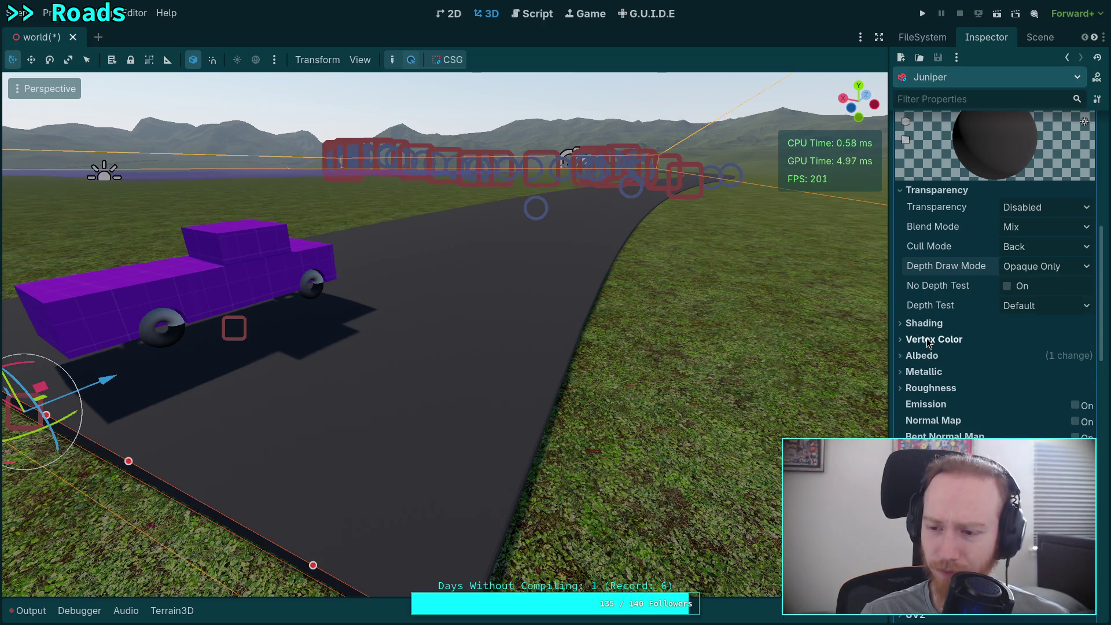
left_click(933, 354)
scroll(948, 405, "up", 5)
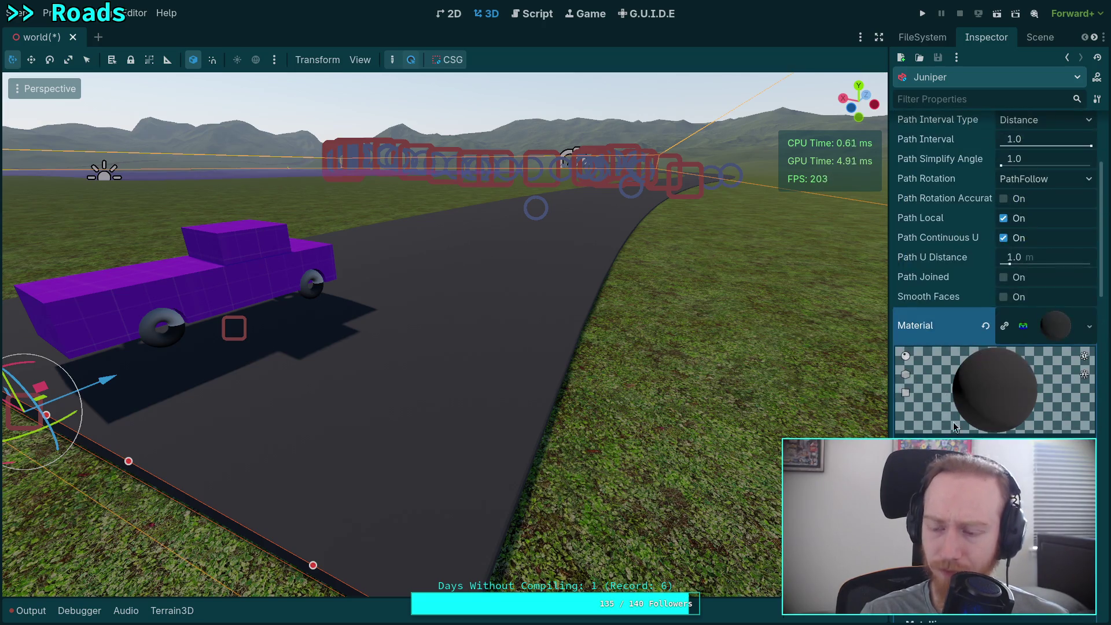
- Save the world scene, view the car from another angle, save again and run the project
key("ctrl+s")
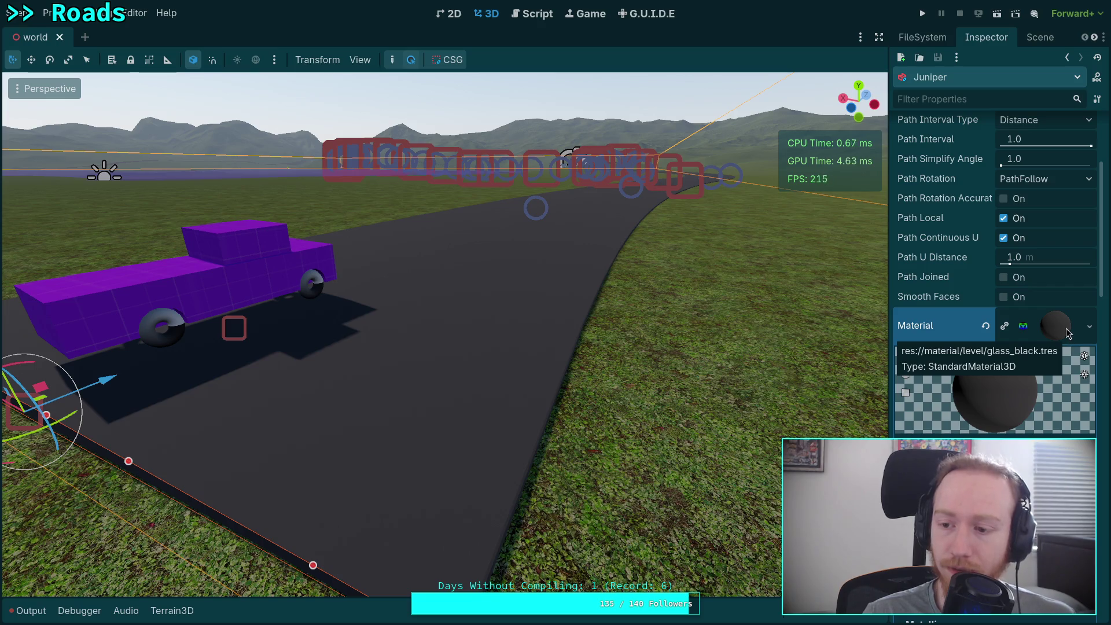
left_click_drag(598, 372, 599, 371)
key("ctrl+s")
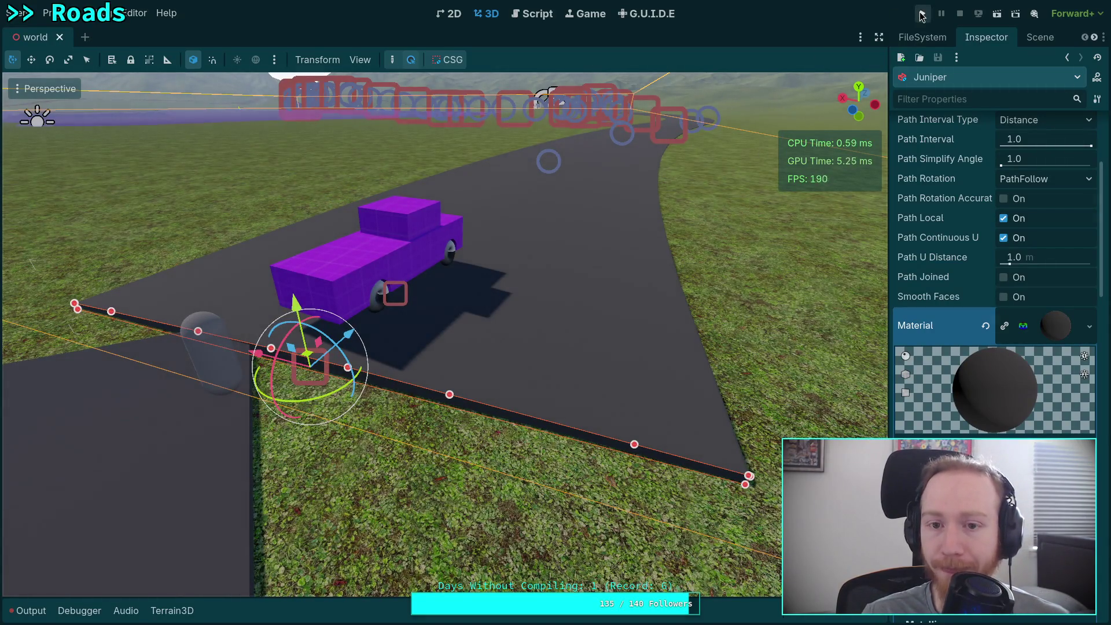
left_click(921, 16)
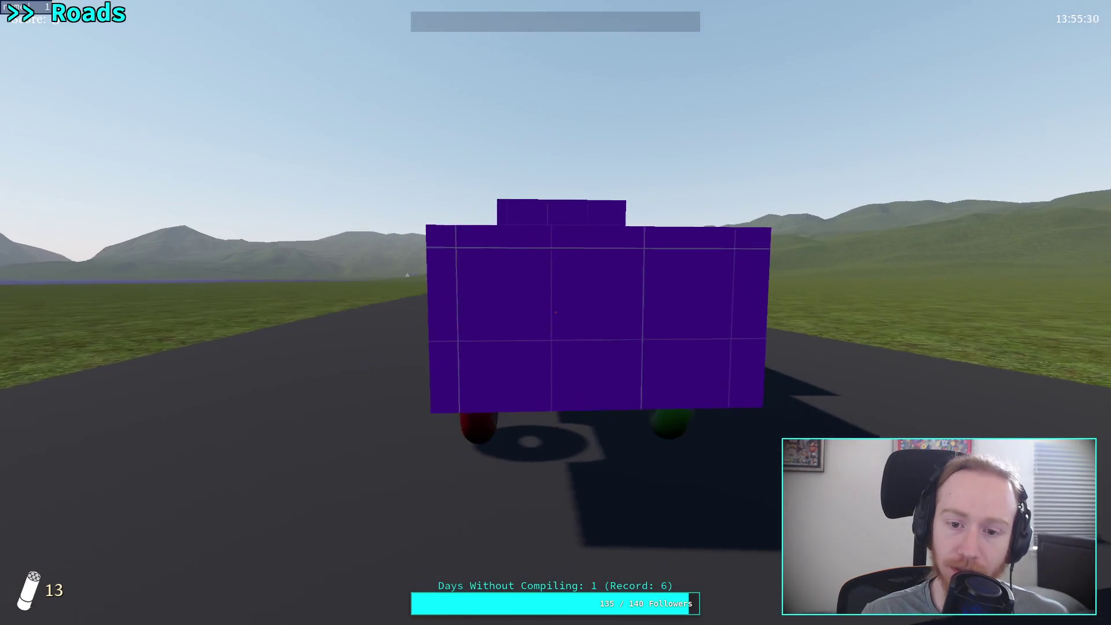
- Drive the truck down the road, then pause the game and quit back to the editor
key("w")
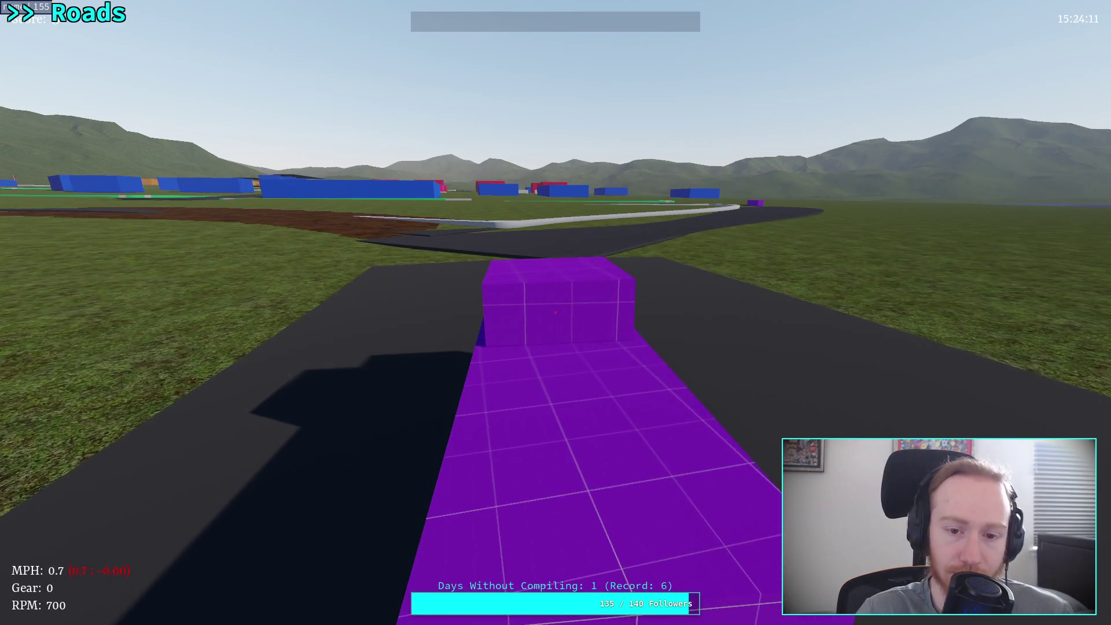
key("Escape")
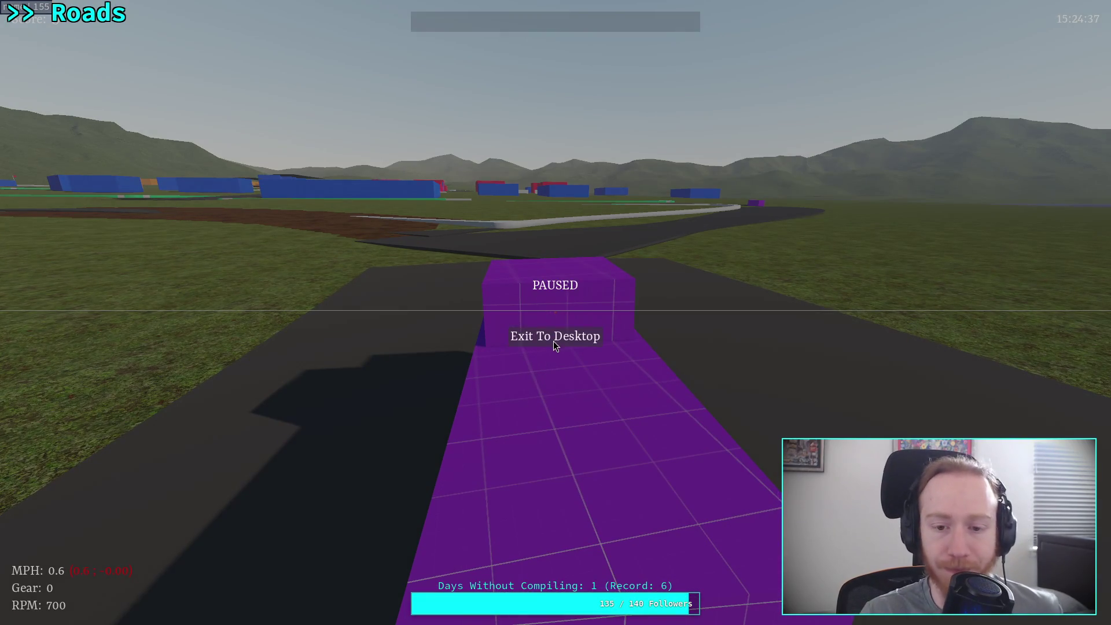
left_click(555, 342)
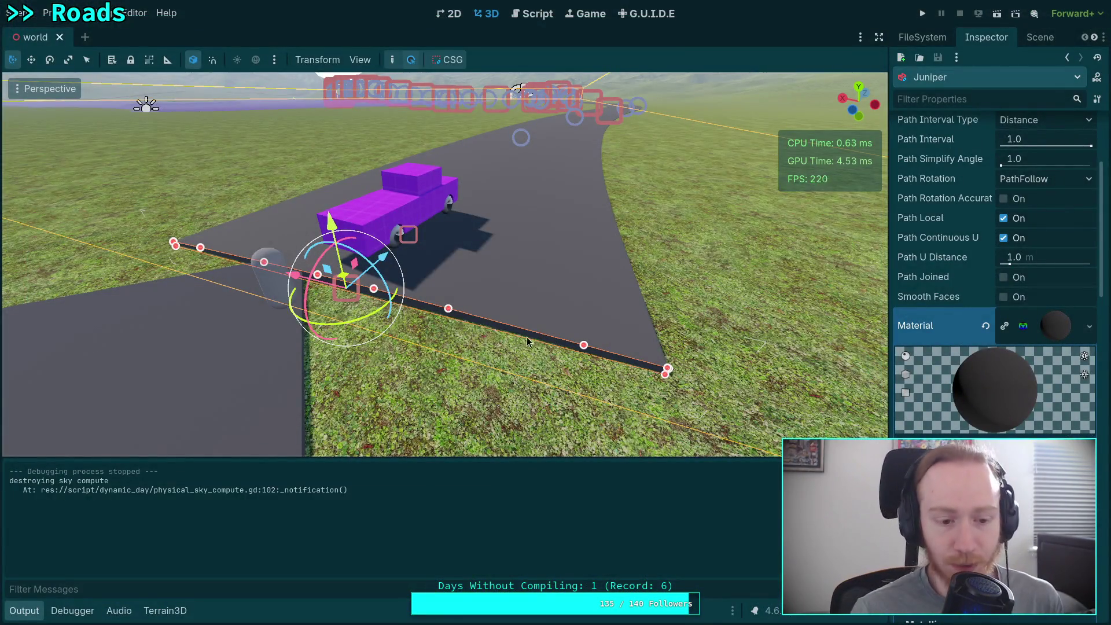
- Hide the output log, deselect the road path, and fly the camera along the road toward the house
left_click(24, 610)
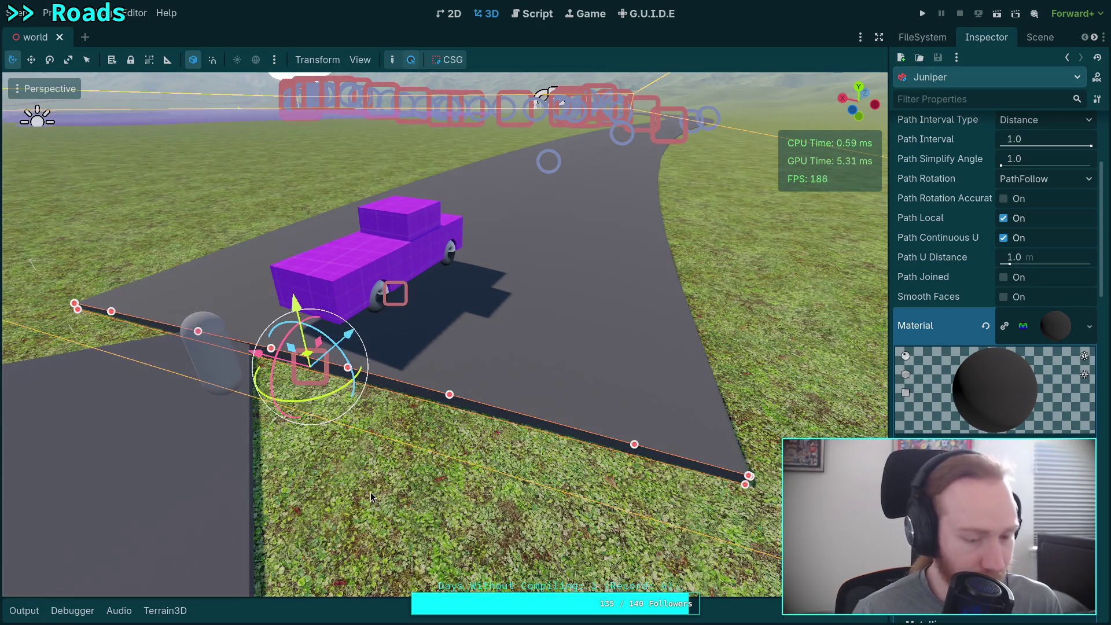
key("w")
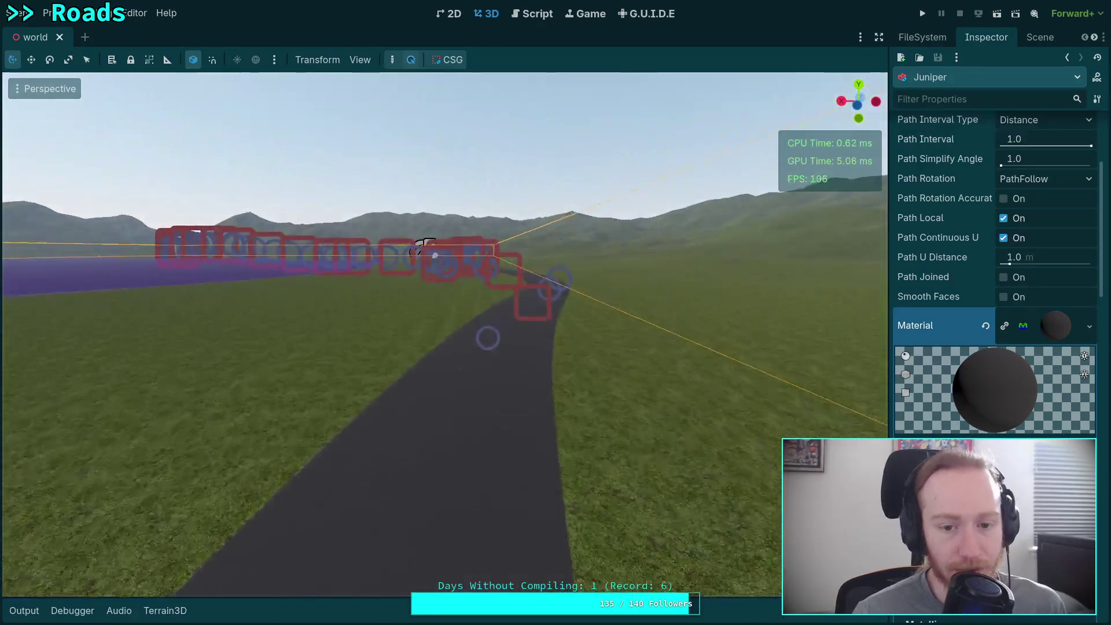
left_click(628, 368)
key("w")
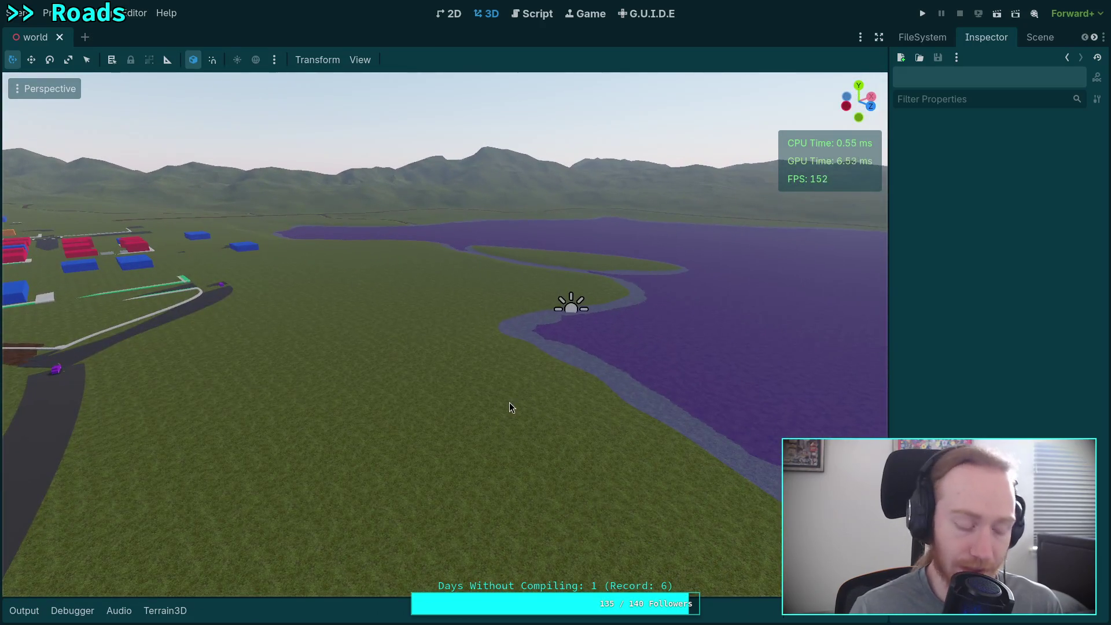
- Save the world scene and adjust the freelook speed with the mouse wheel
key("ctrl+s")
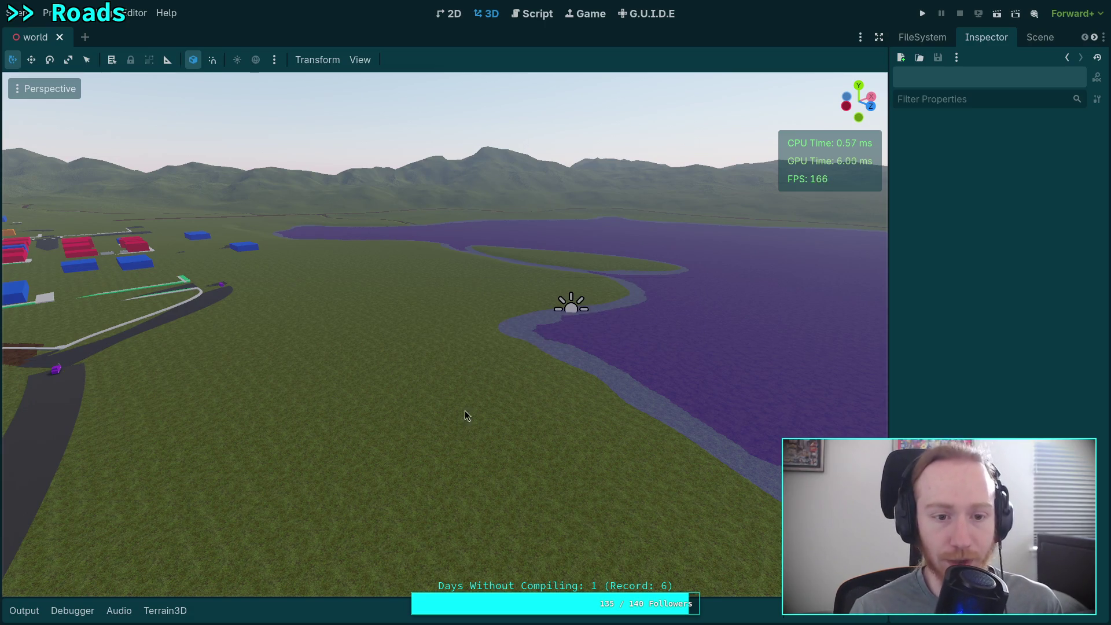
scroll(467, 416, "up", 3)
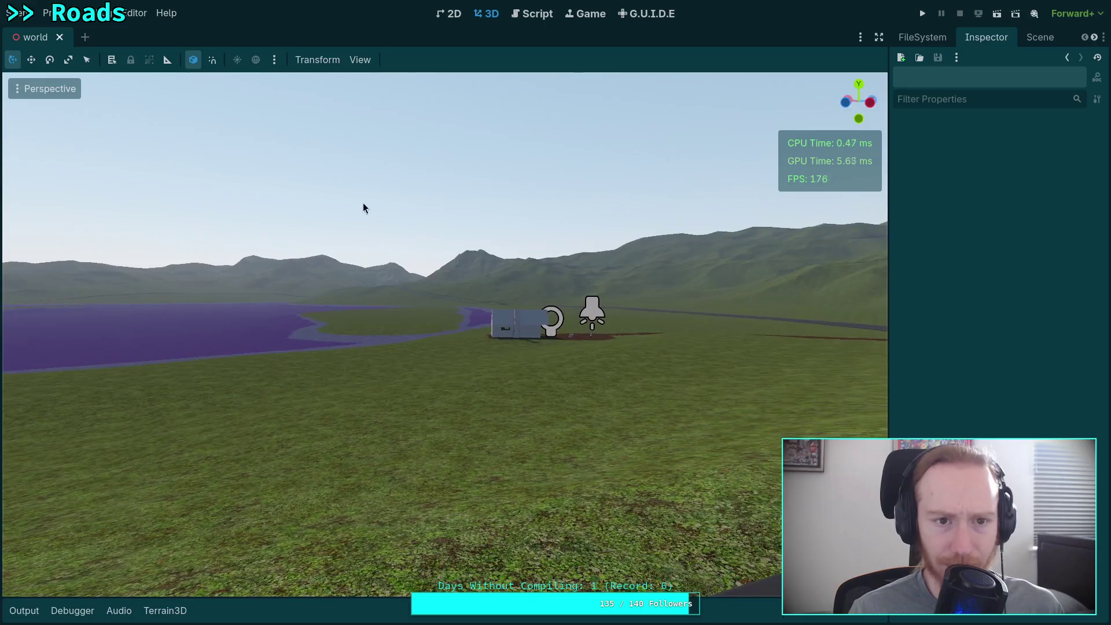
- Set the viewport's Perspective VFOV to 10 degrees and pan across the hillside road
left_click(360, 61)
left_click(473, 252)
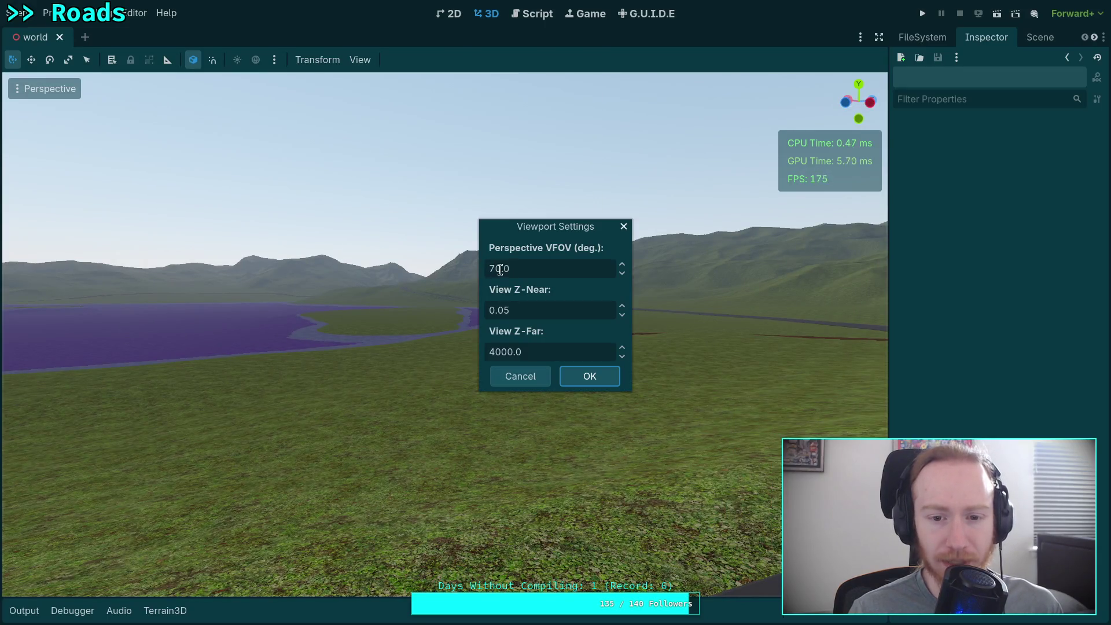
type("0")
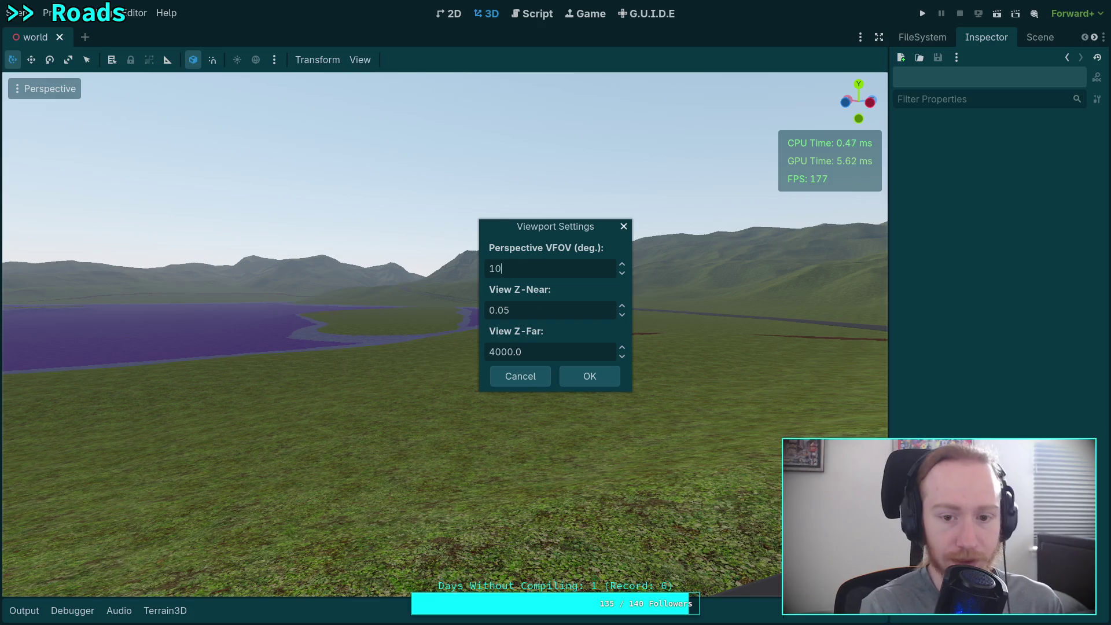
left_click(587, 381)
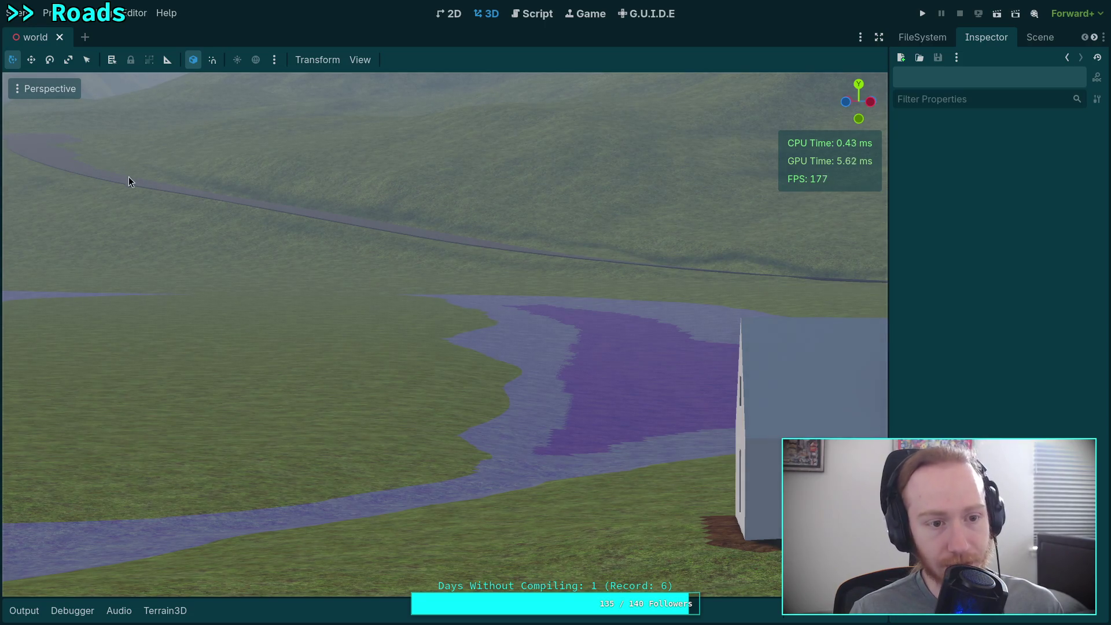
left_click_drag(128, 176, 187, 169)
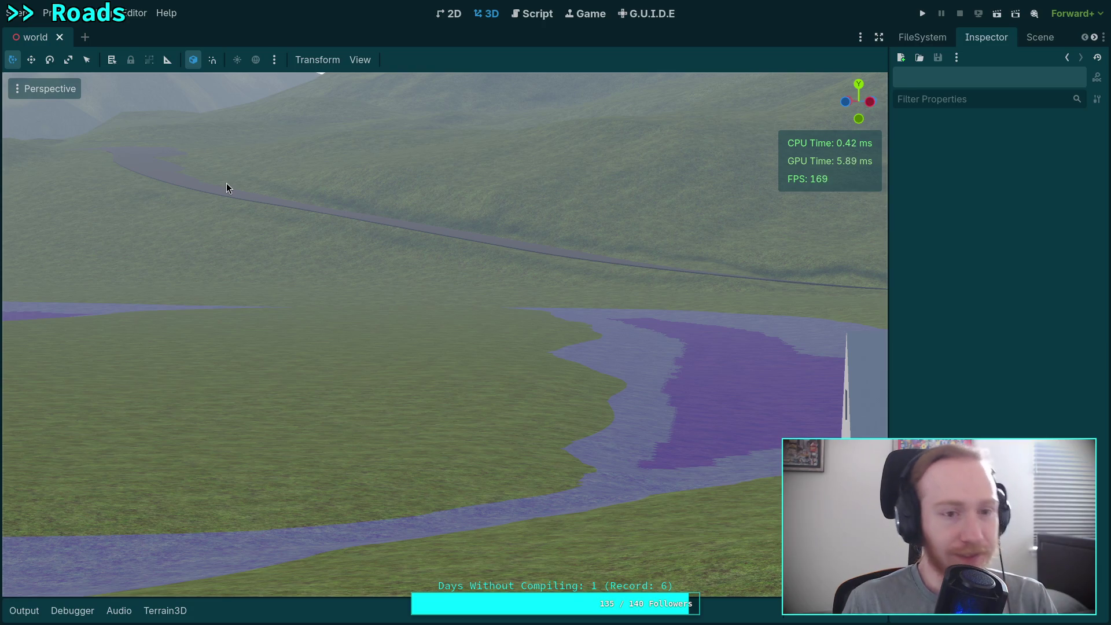
- Set the viewport's Perspective VFOV back to 70 degrees in View Settings
left_click(360, 60)
left_click(441, 252)
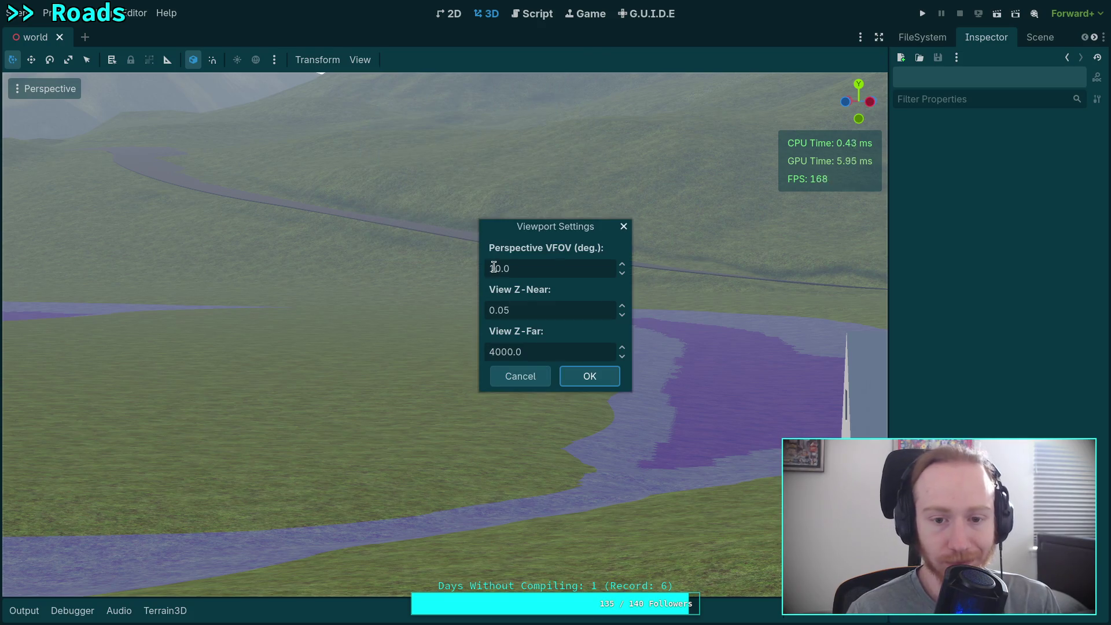
key("Home")
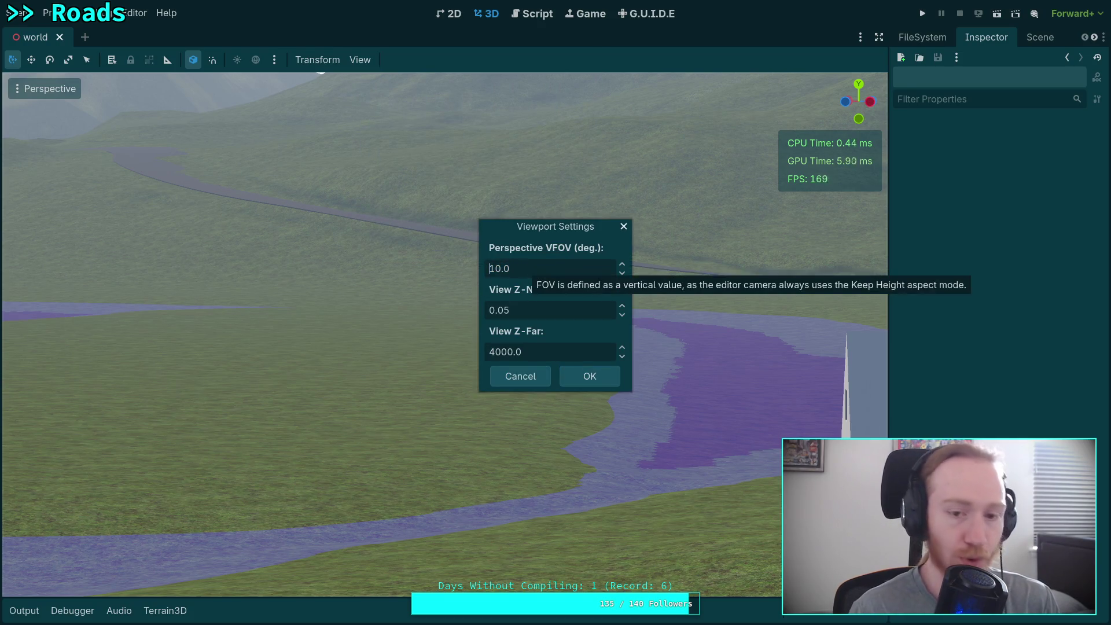
left_click(607, 377)
- Fly forward, up and back over the purple river for a wide view of the road
key("w")
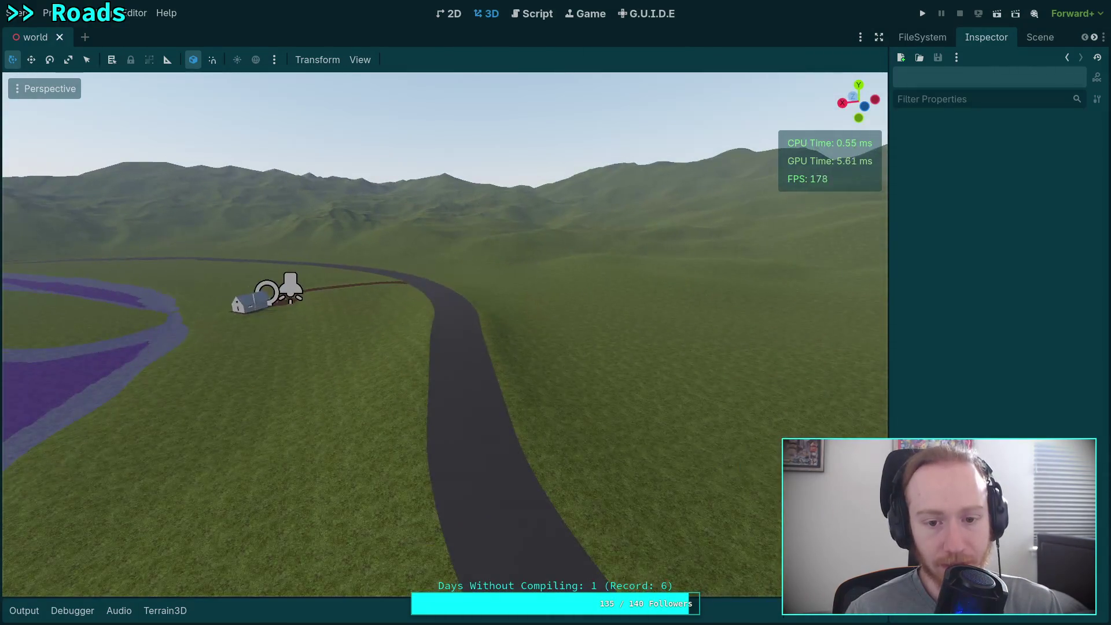
key("e")
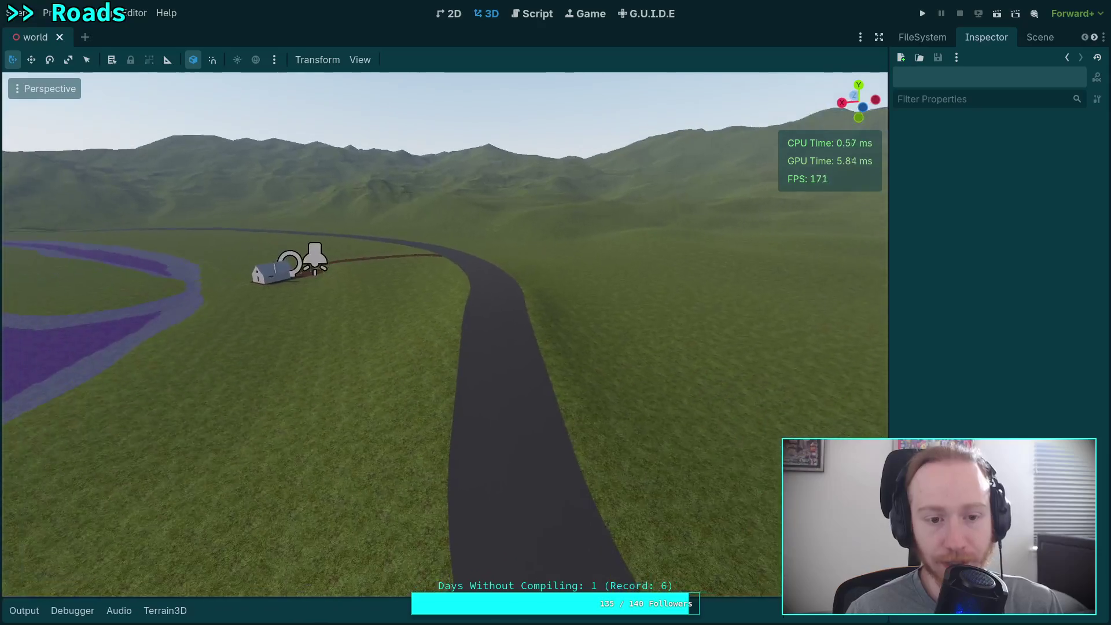
key("q")
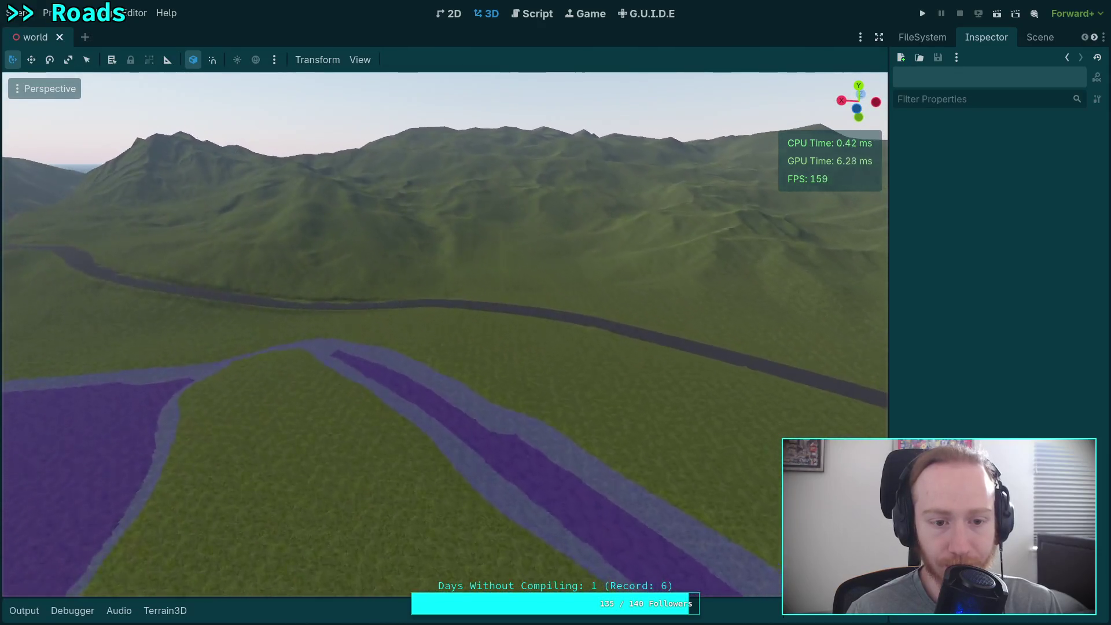
key("s")
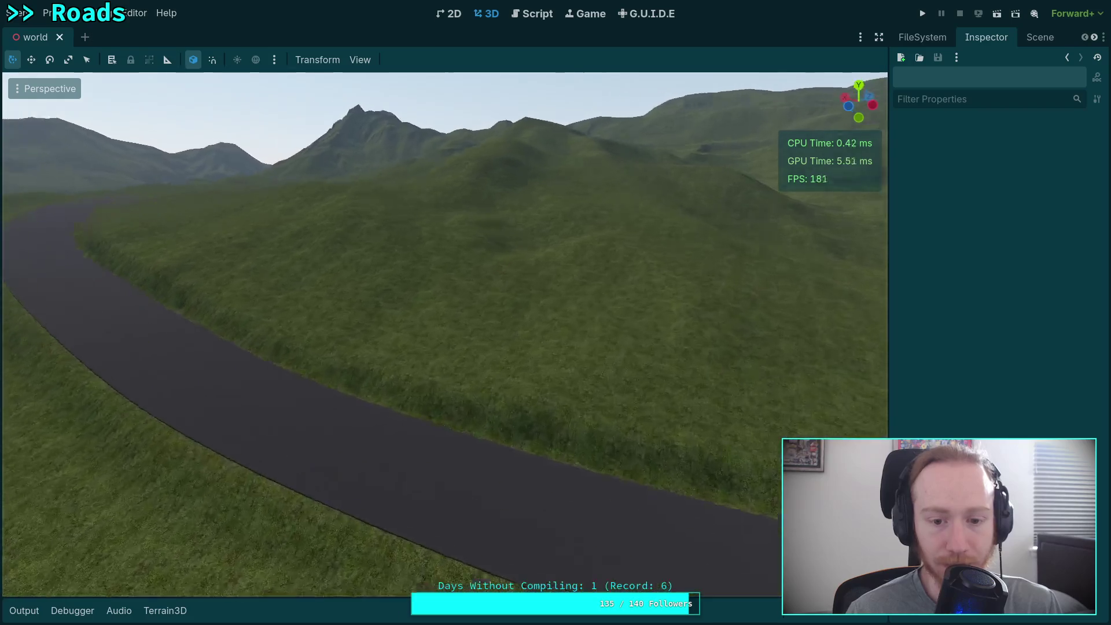
key("s")
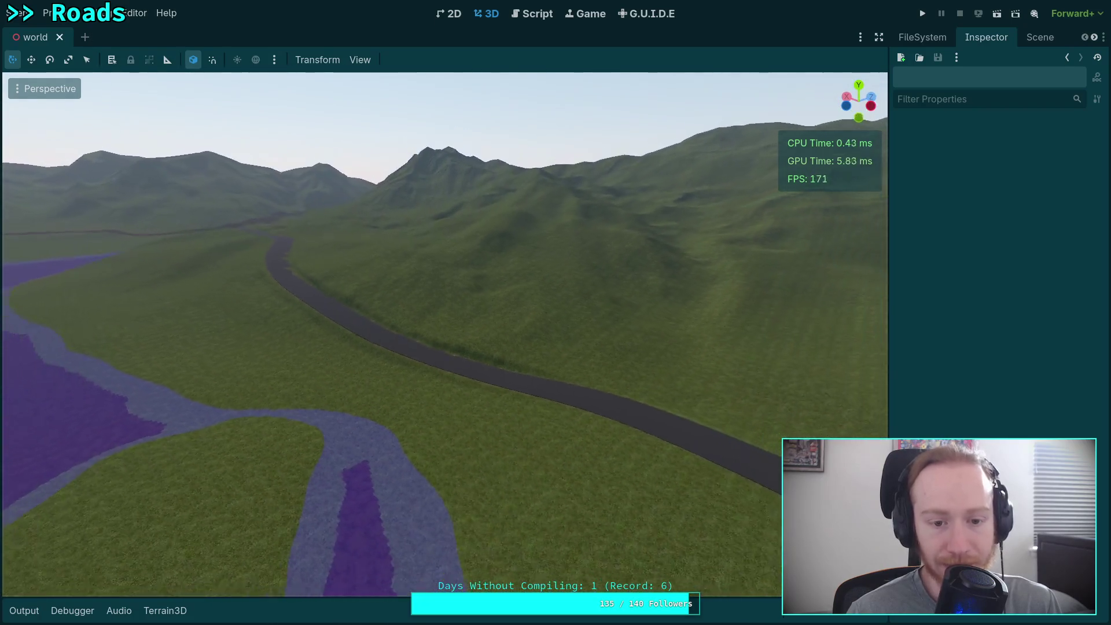
key("e")
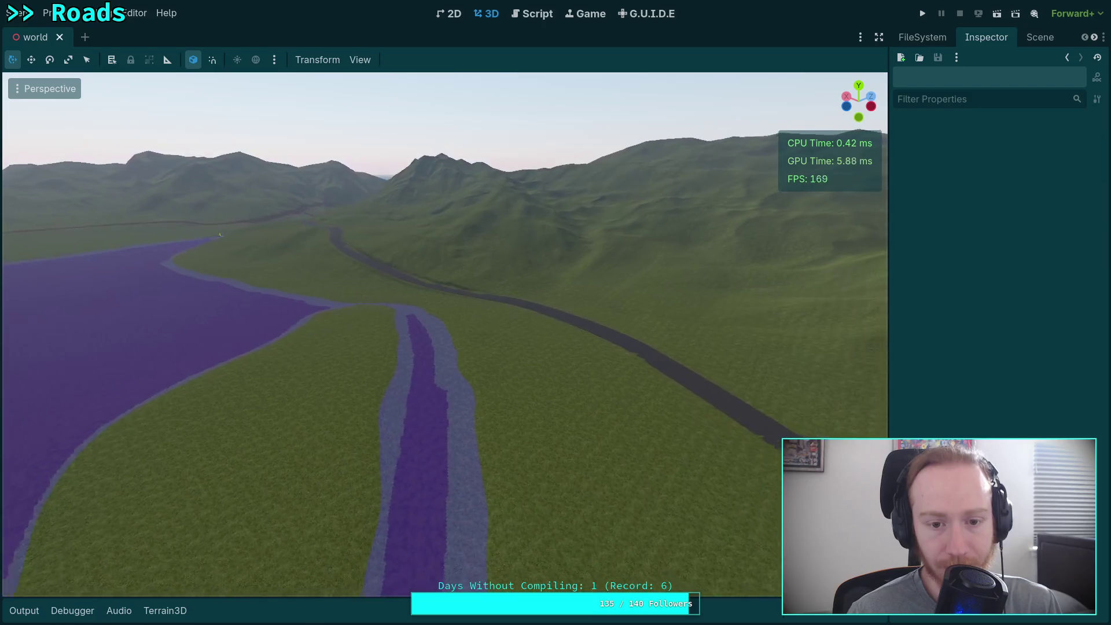
key("w")
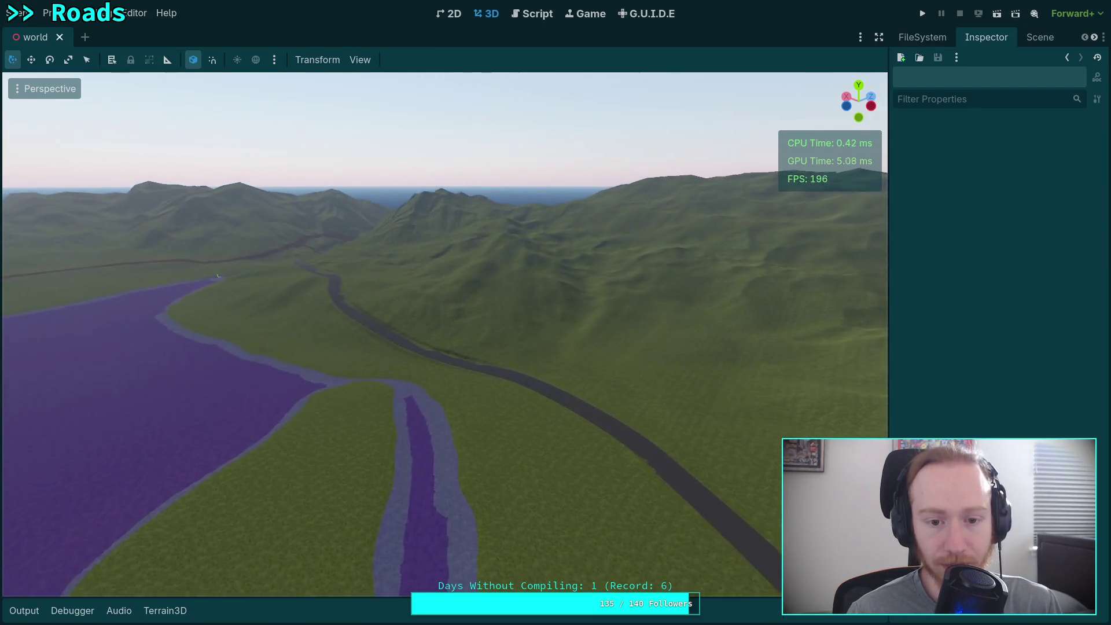
key("w")
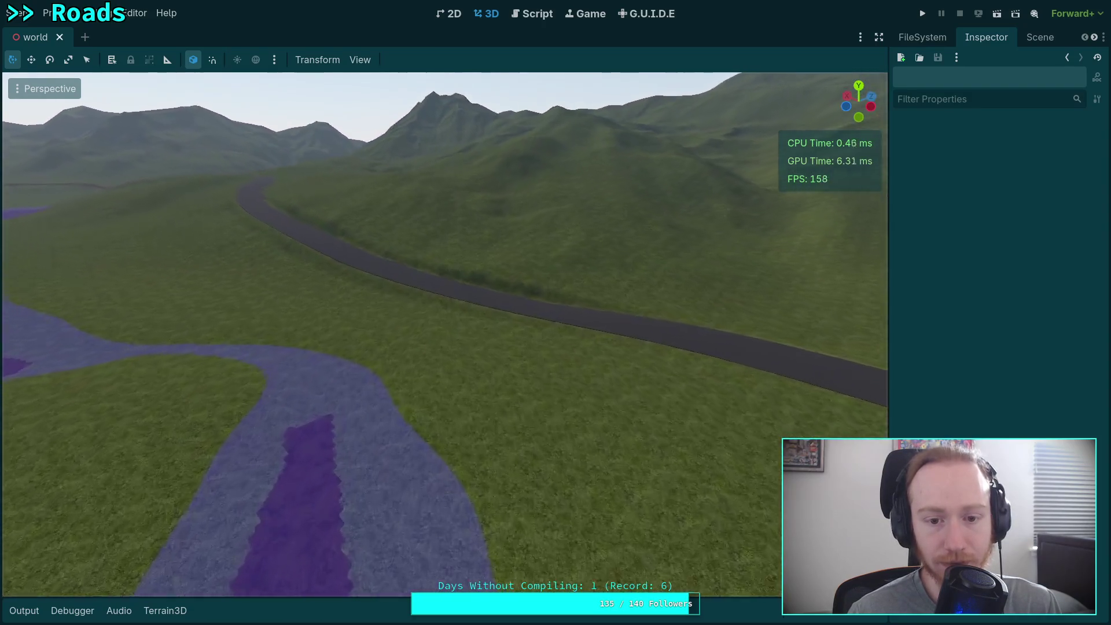
key("s")
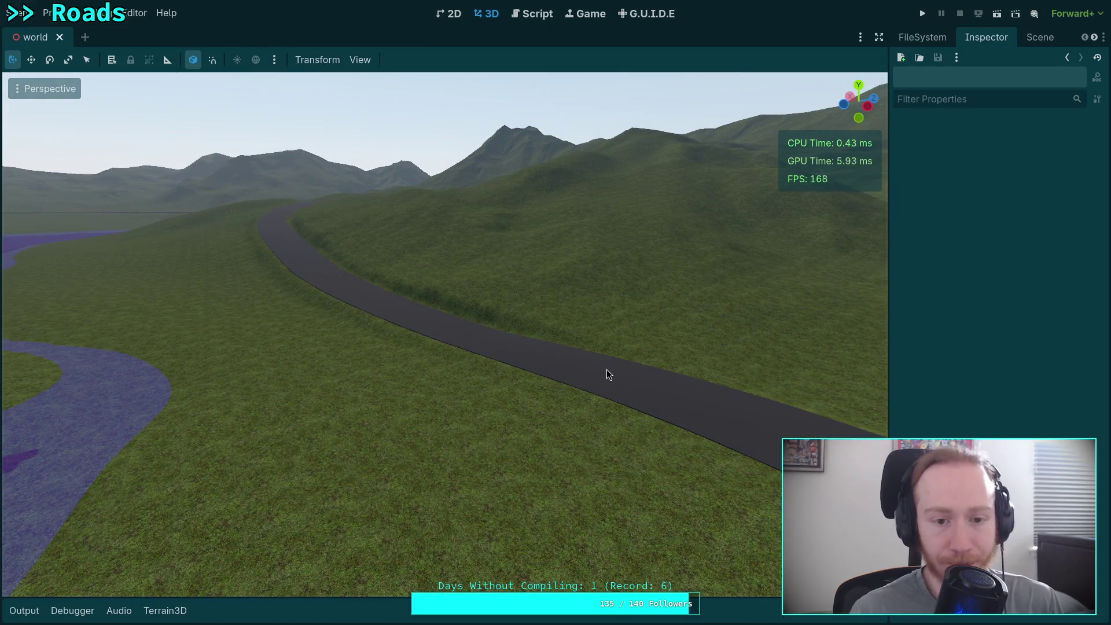
- Turn the view to follow the road's curve and fly closer along it
left_click_drag(606, 376, 398, 307)
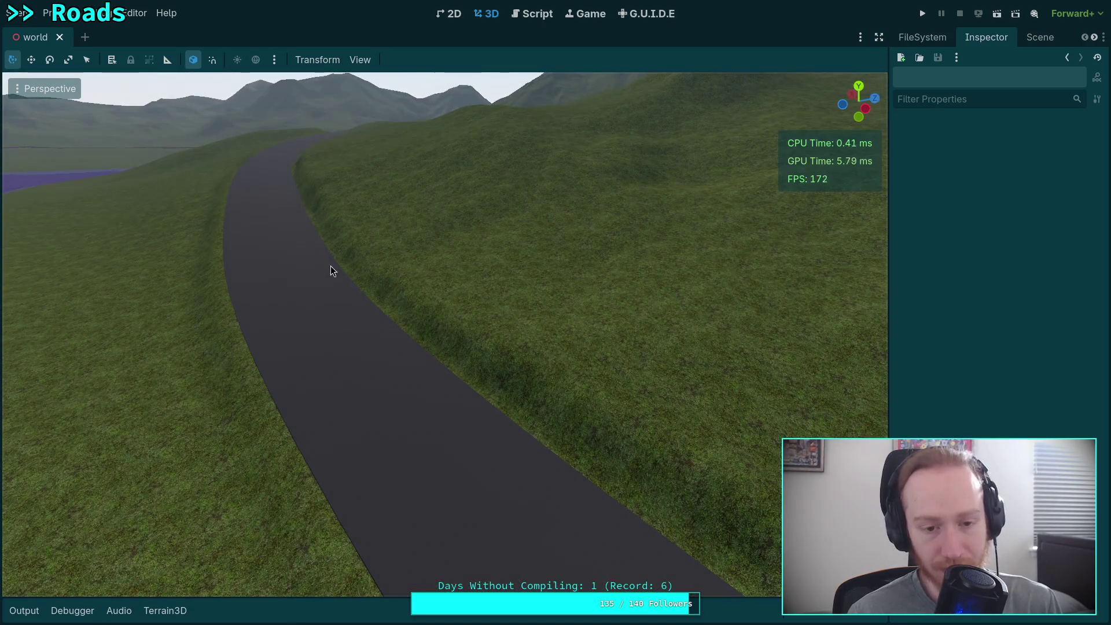
key("s")
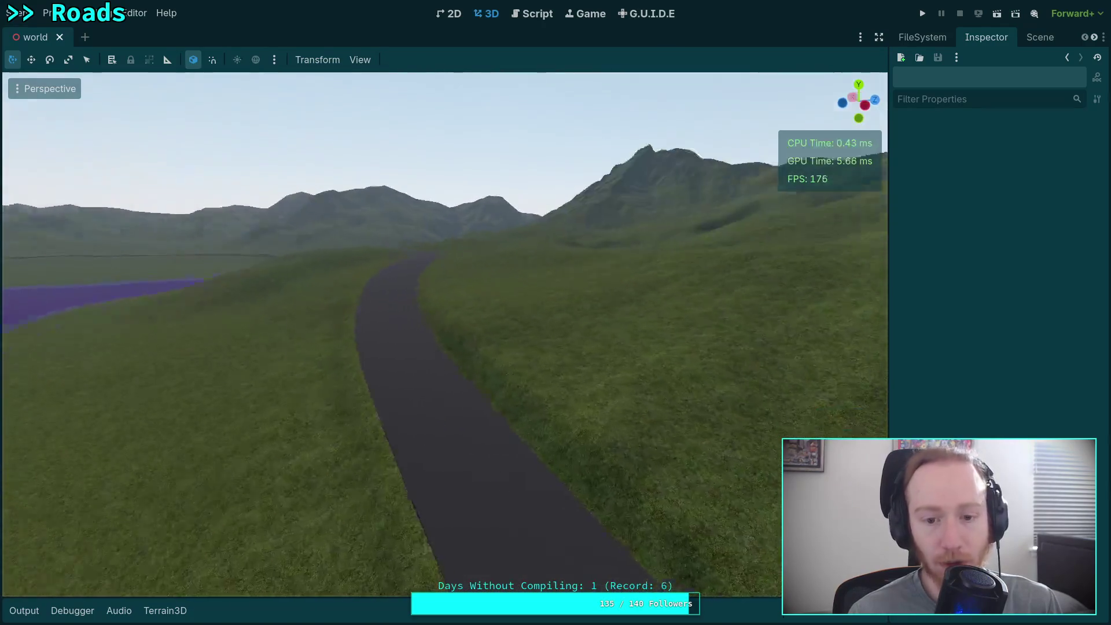
mouse_move(398, 307)
left_mouse_down()
mouse_move(628, 313)
mouse_move(843, 286)
mouse_move(825, 287)
left_mouse_up()
key("w")
key("w")
key("s")
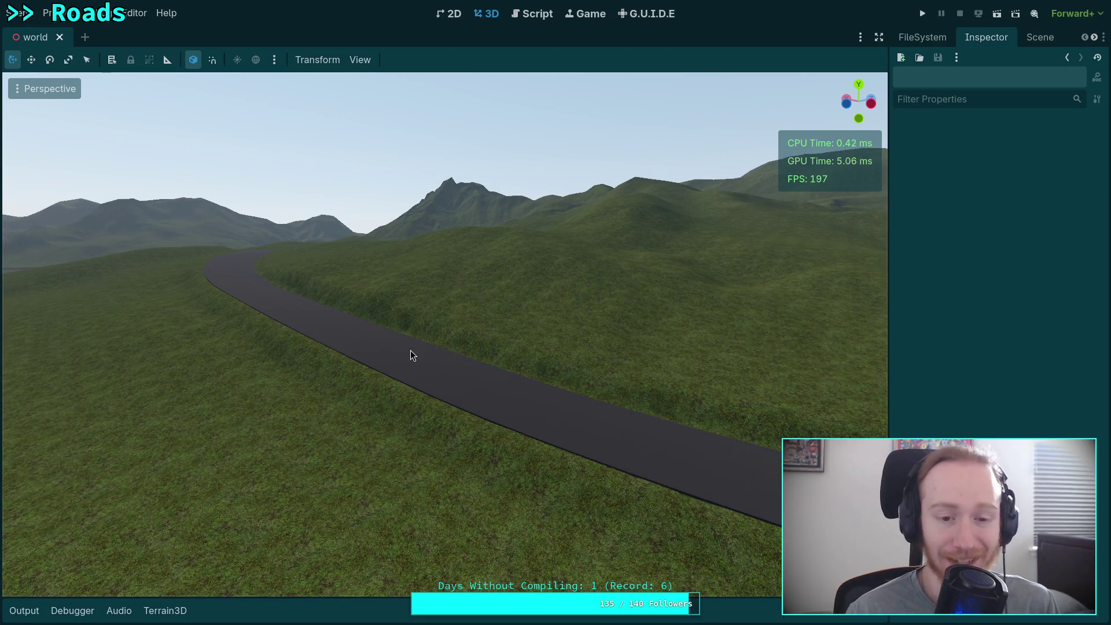
mouse_move(415, 355)
left_mouse_down()
mouse_move(448, 353)
mouse_move(423, 353)
left_mouse_up()
scroll(434, 353, "up", 2)
key("s")
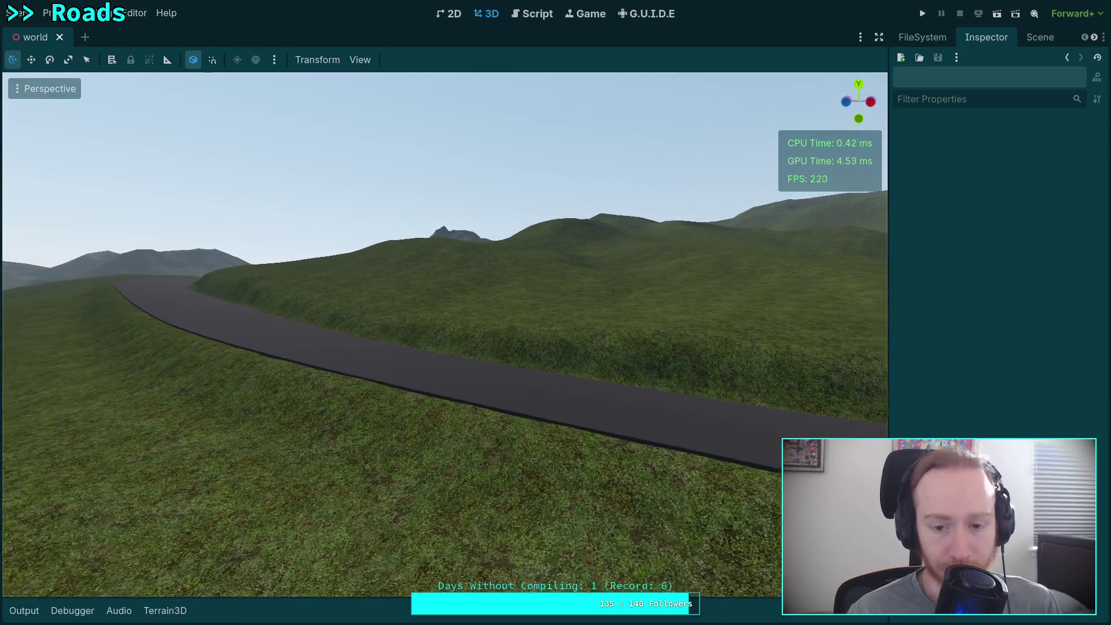
key("w")
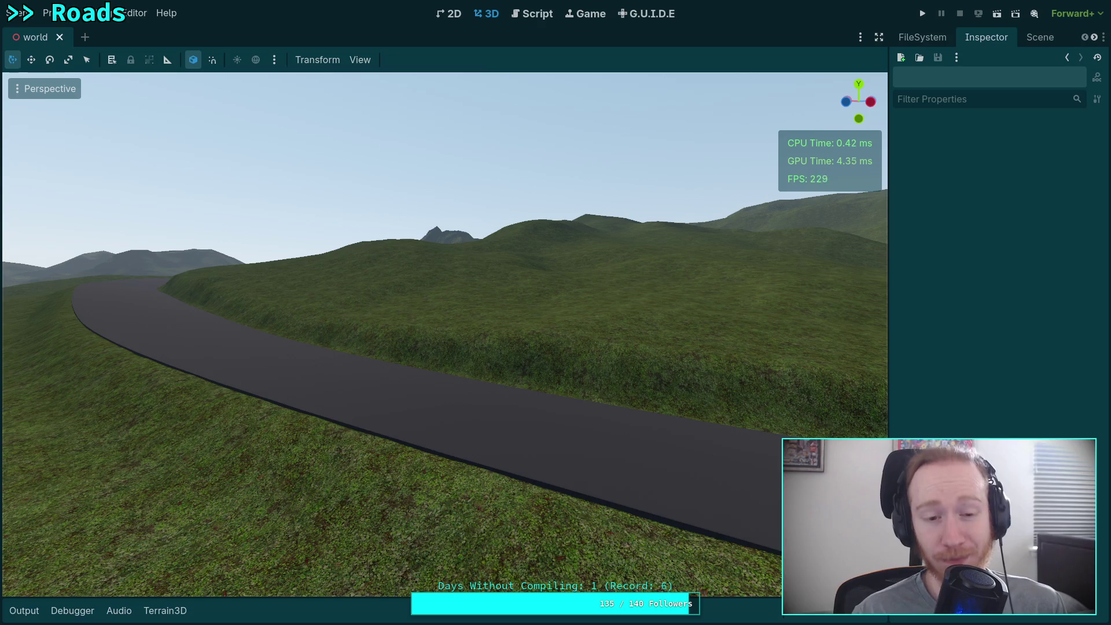
key("w")
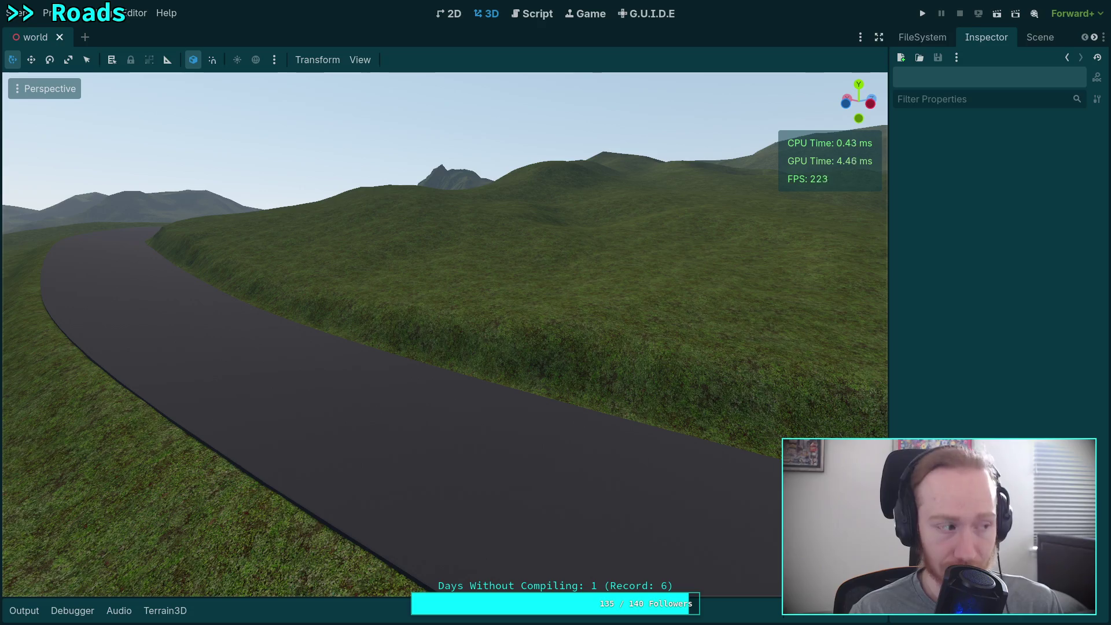
- Fly further along the road, then strafe left over the purple river path and back right
key("w")
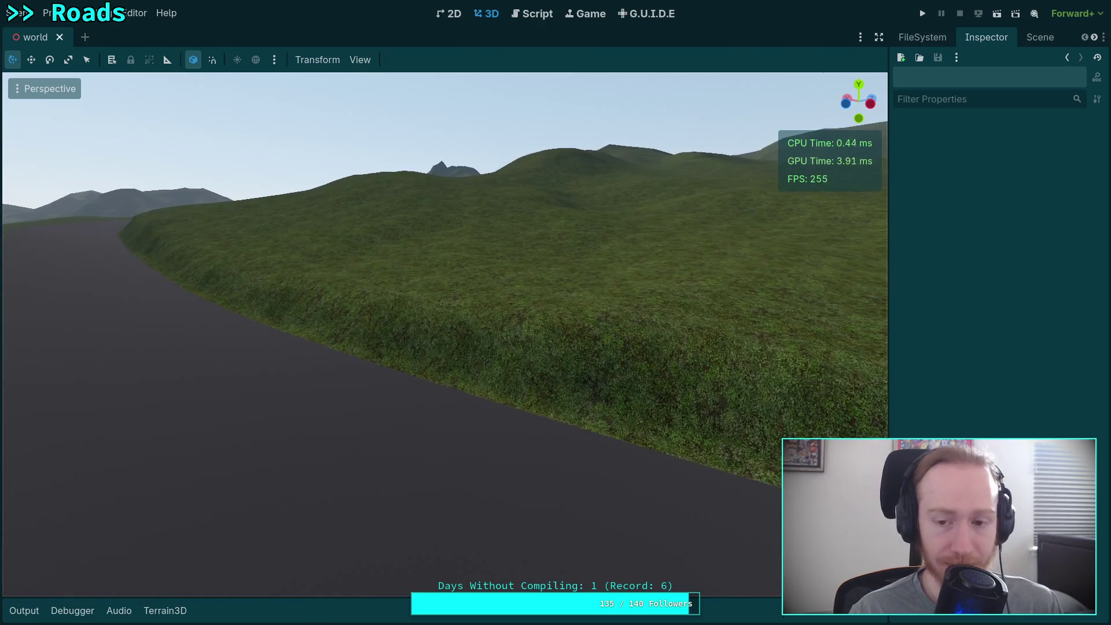
key("w")
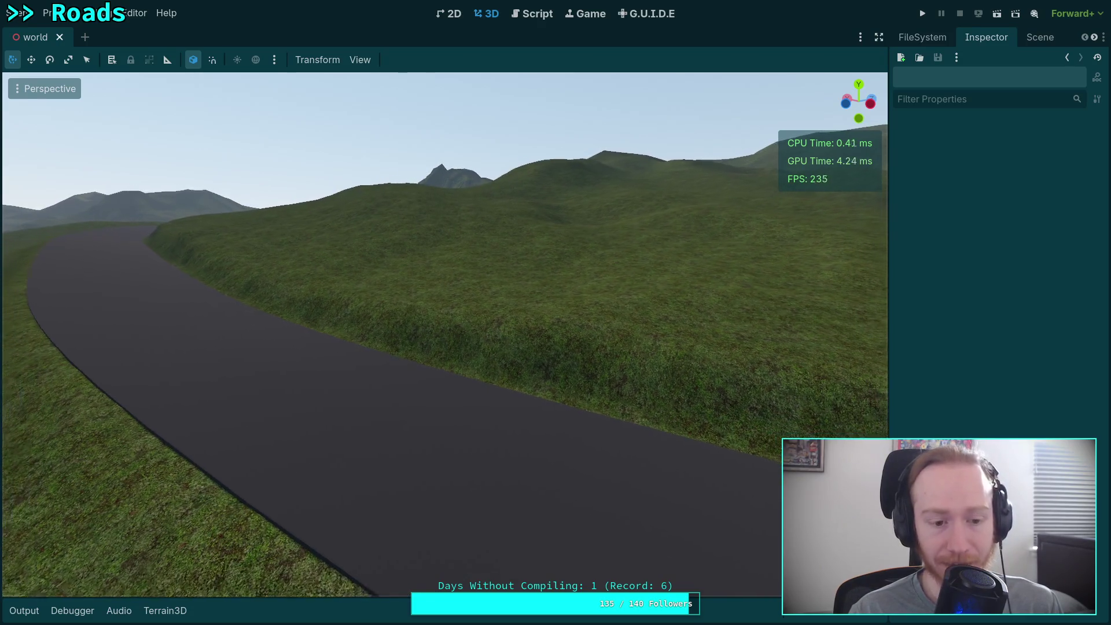
key("w")
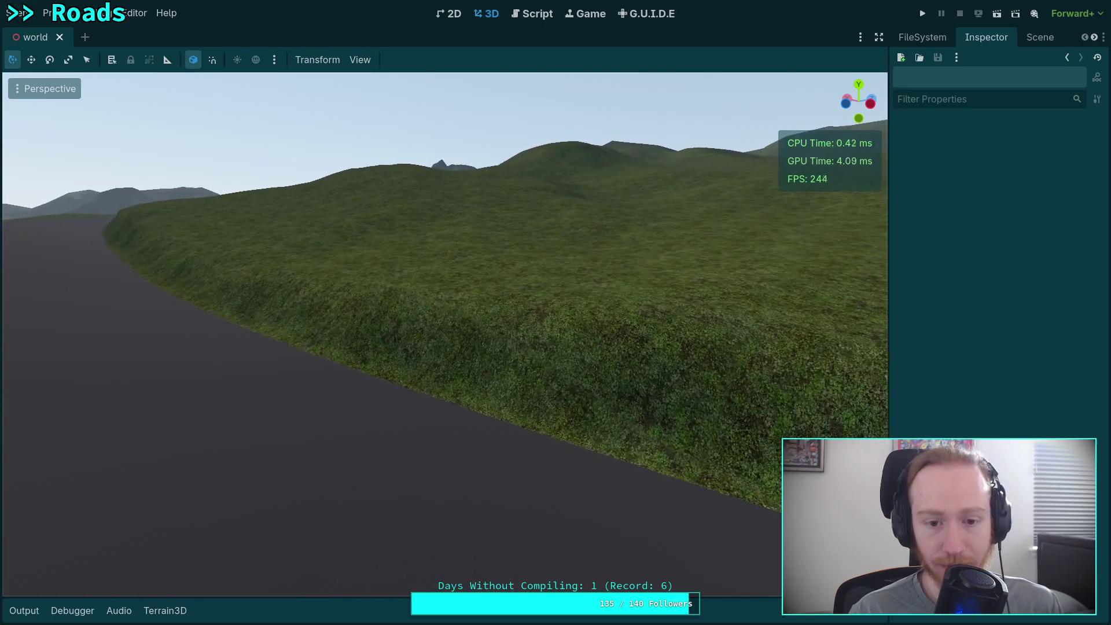
key("e")
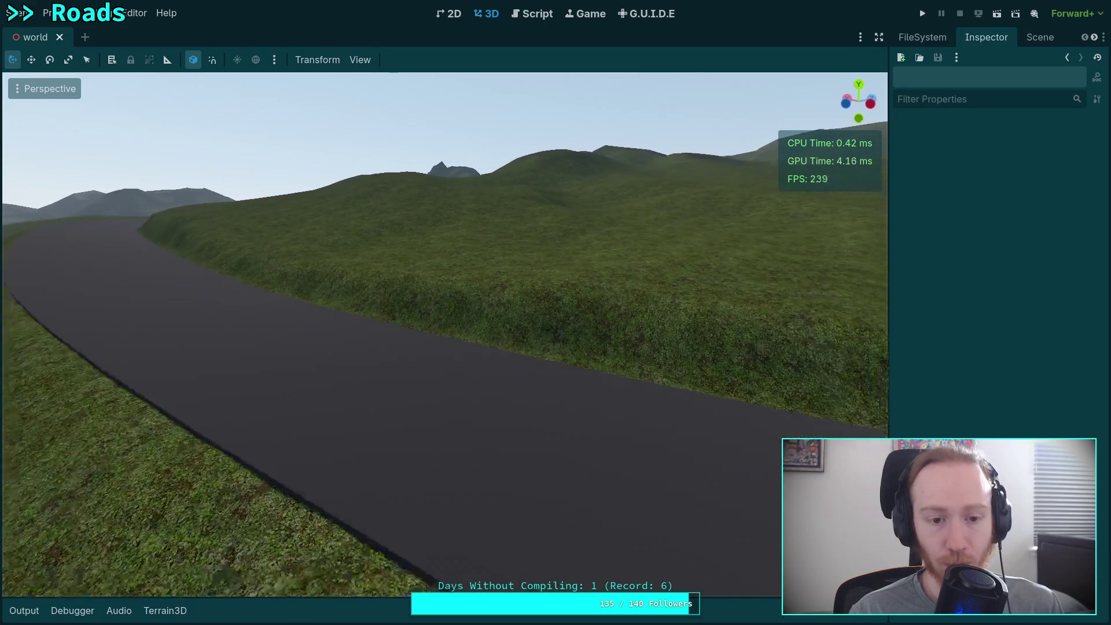
key("s")
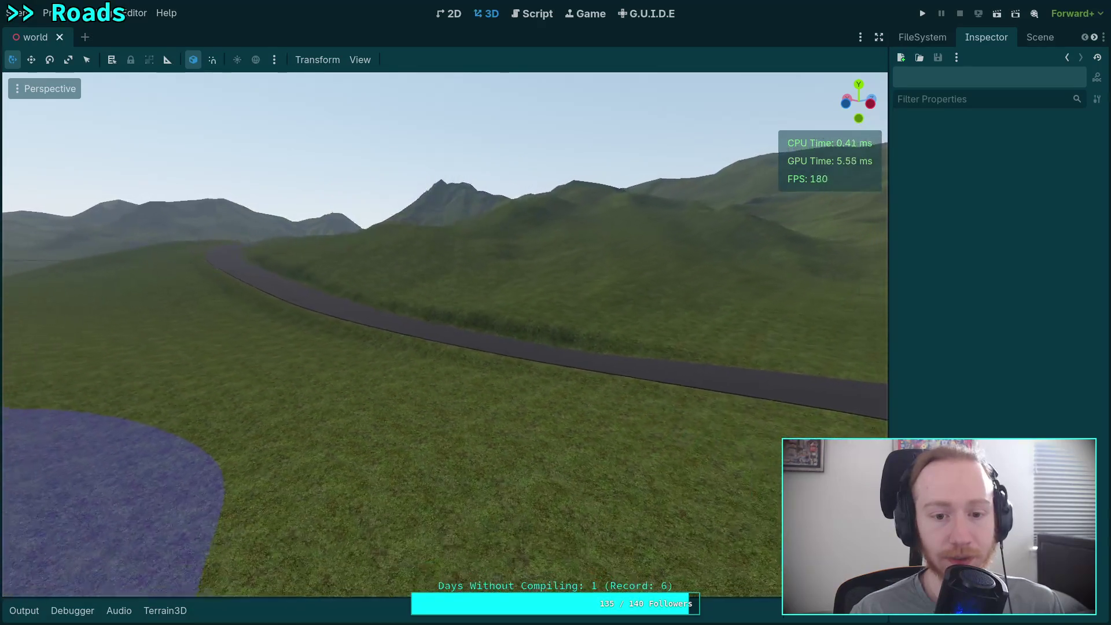
key("a")
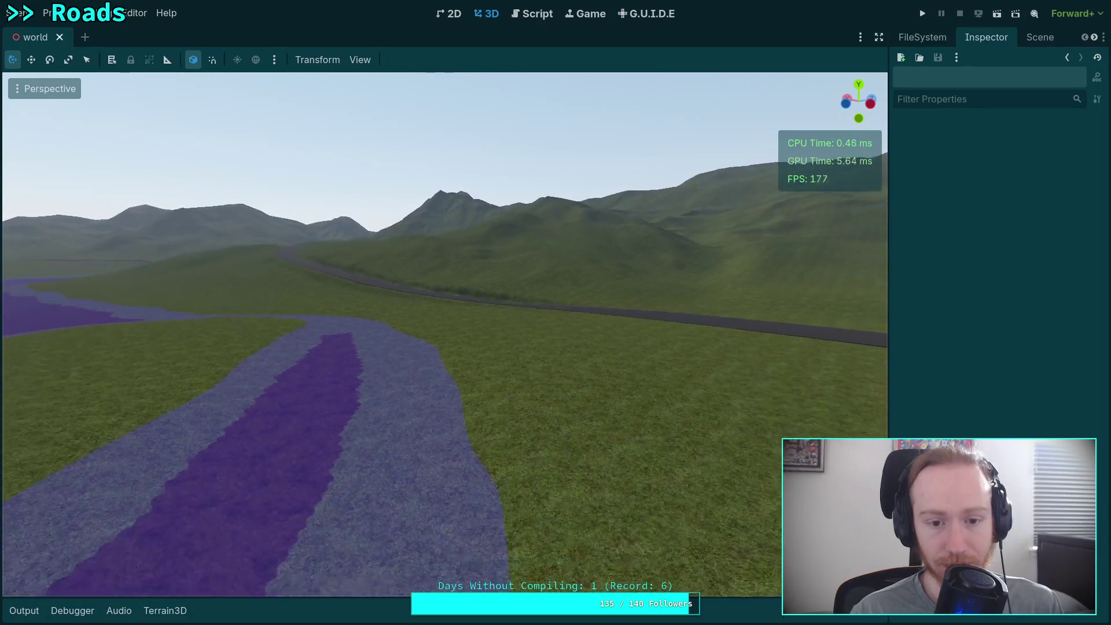
key("a")
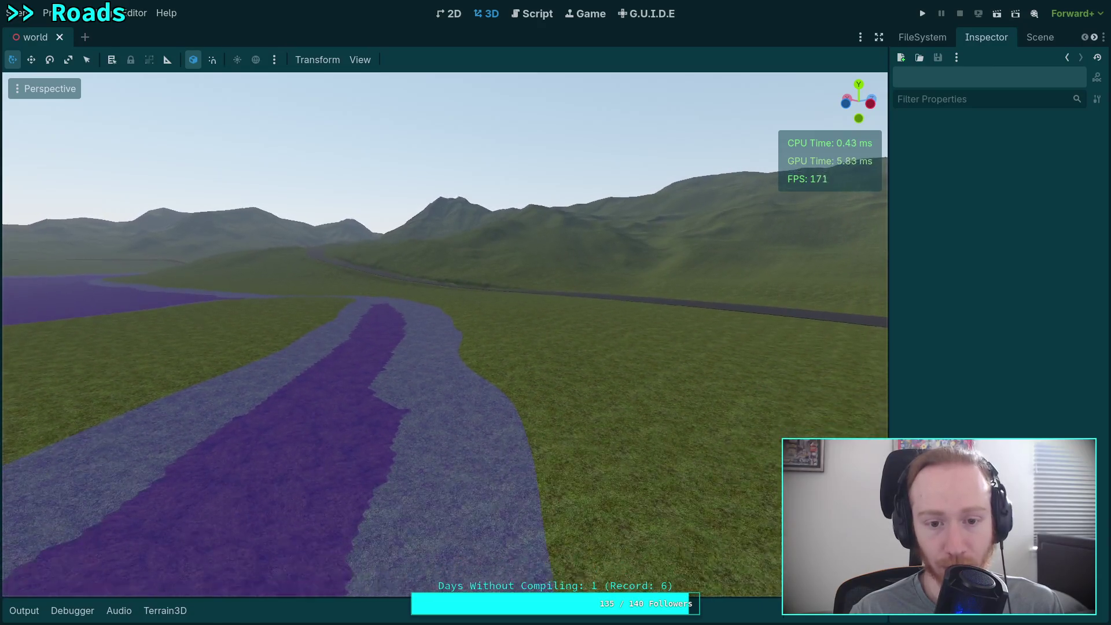
key("d")
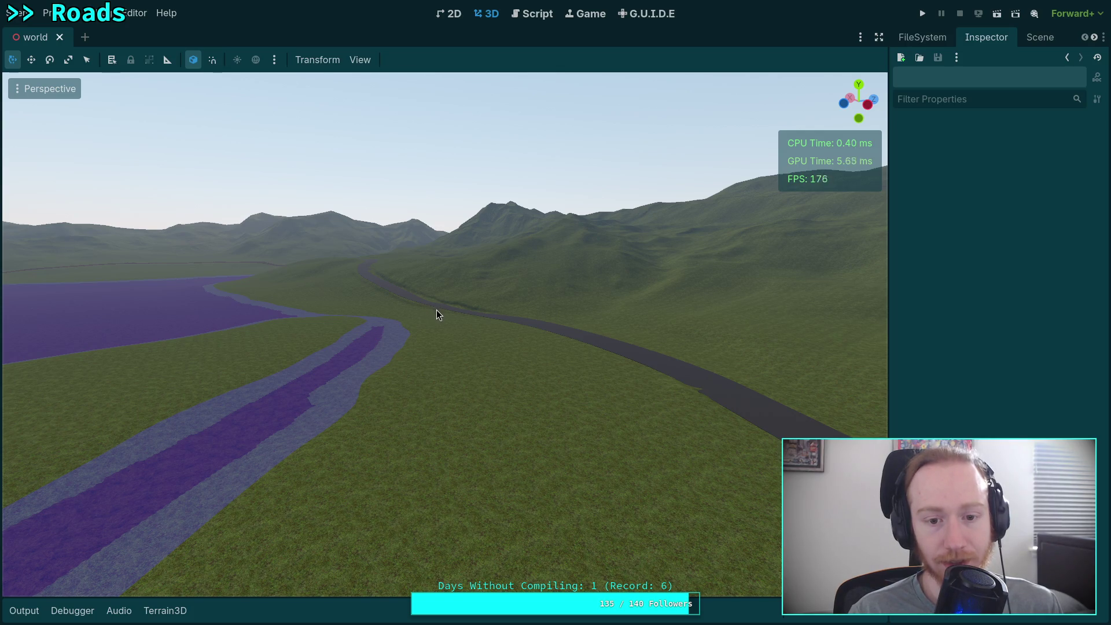
- Fly over the terrain past the purple river toward the dark road, raising the fly speed
key("d")
key("w")
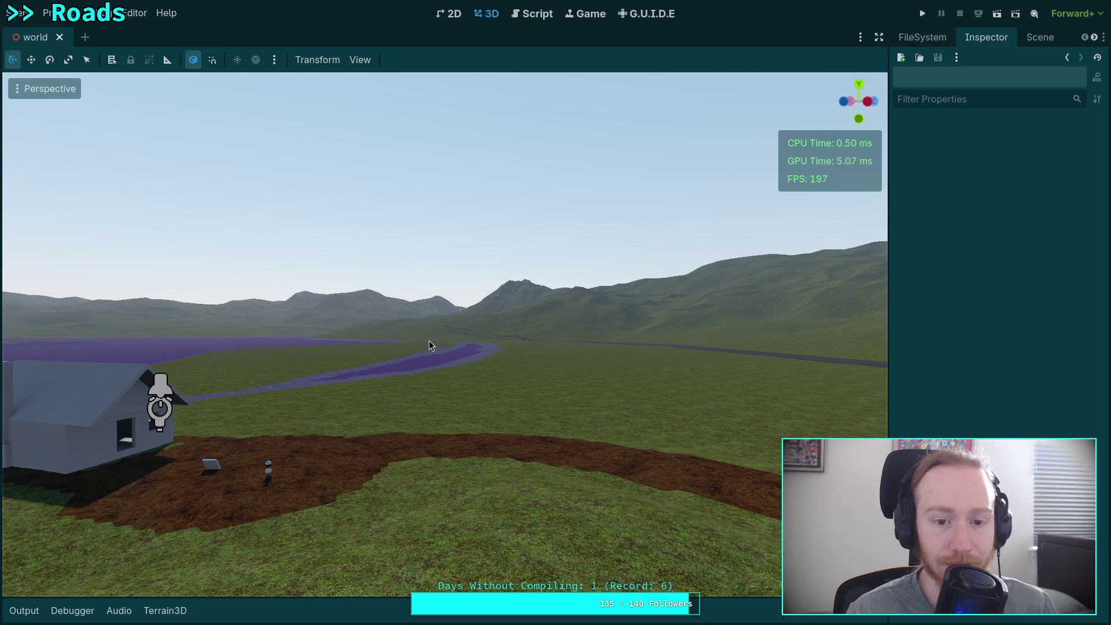
key("w")
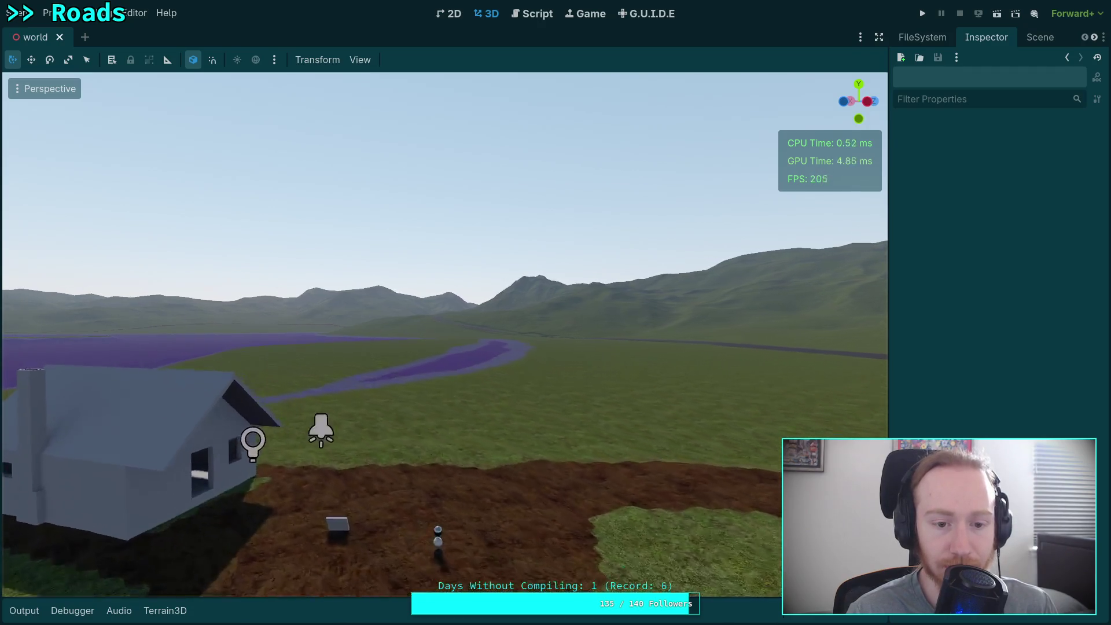
scroll(445, 334, "up", 3)
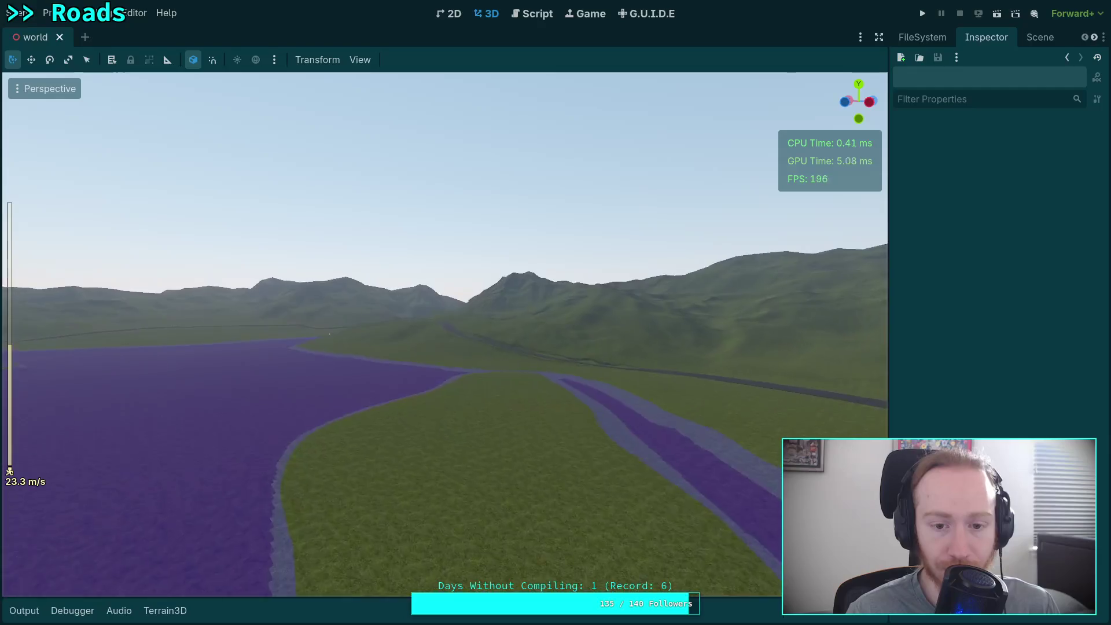
key("w")
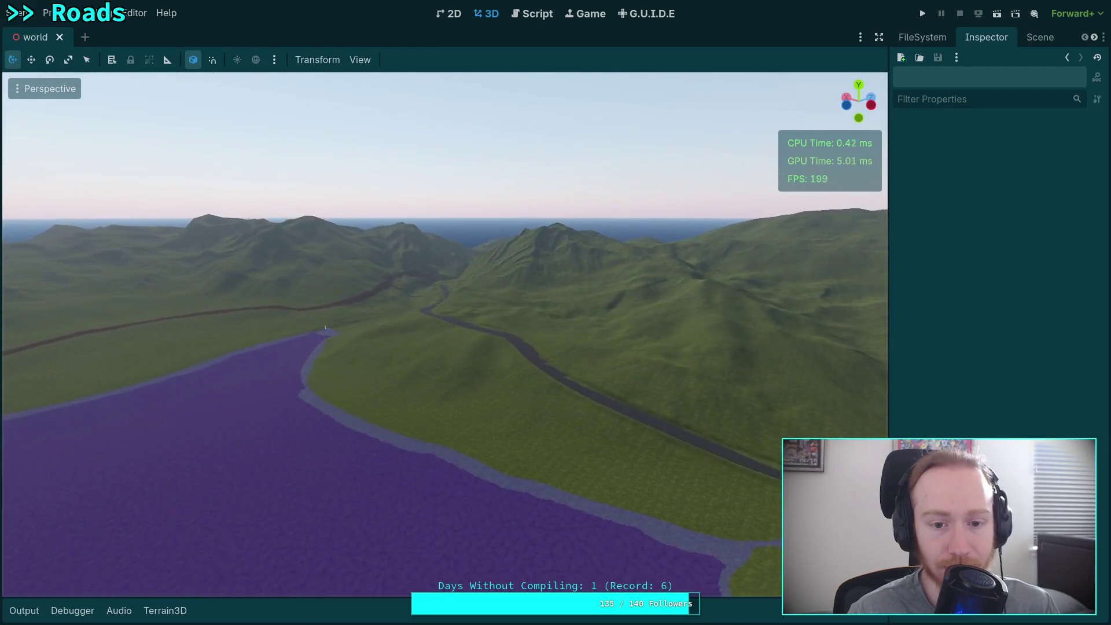
key("w")
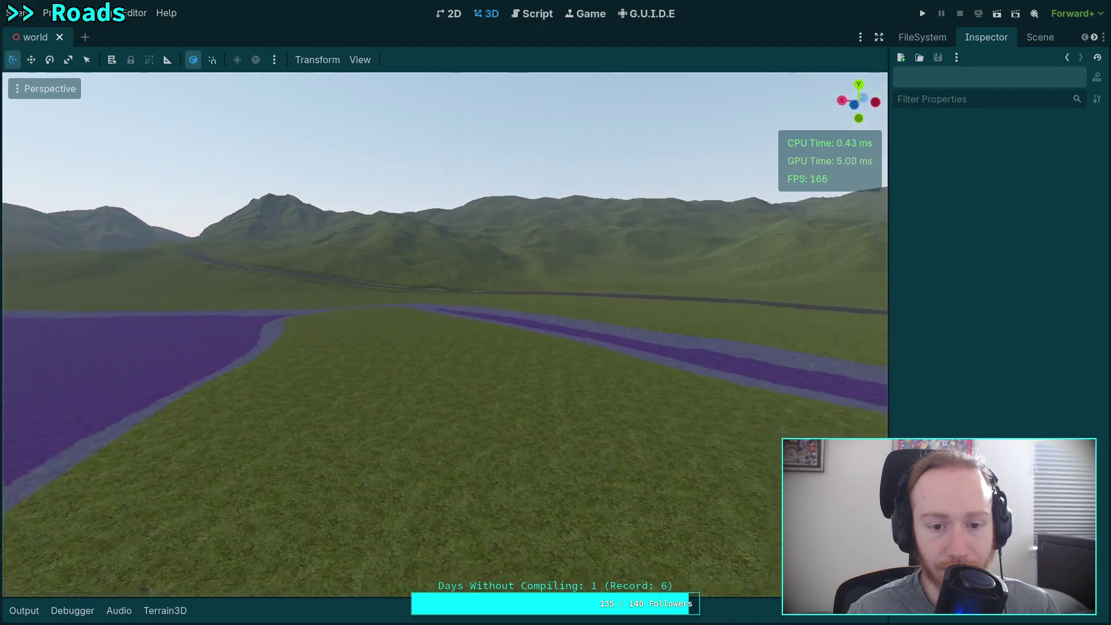
key("w")
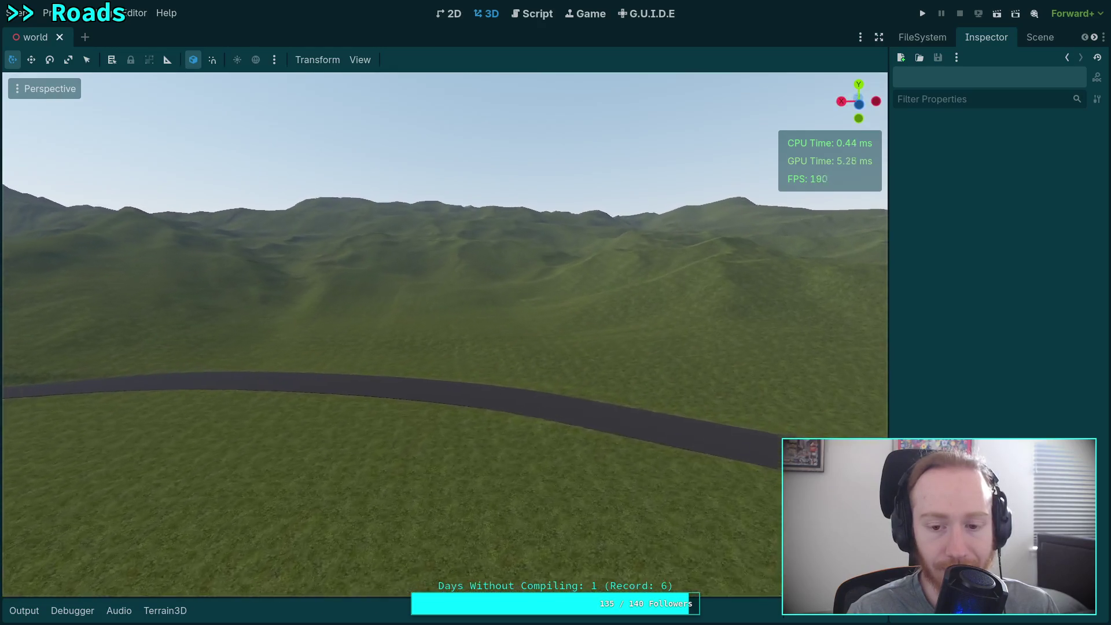
- Follow the dirt path to the house, swing round to the grey road, then switch to the terminal
key("w")
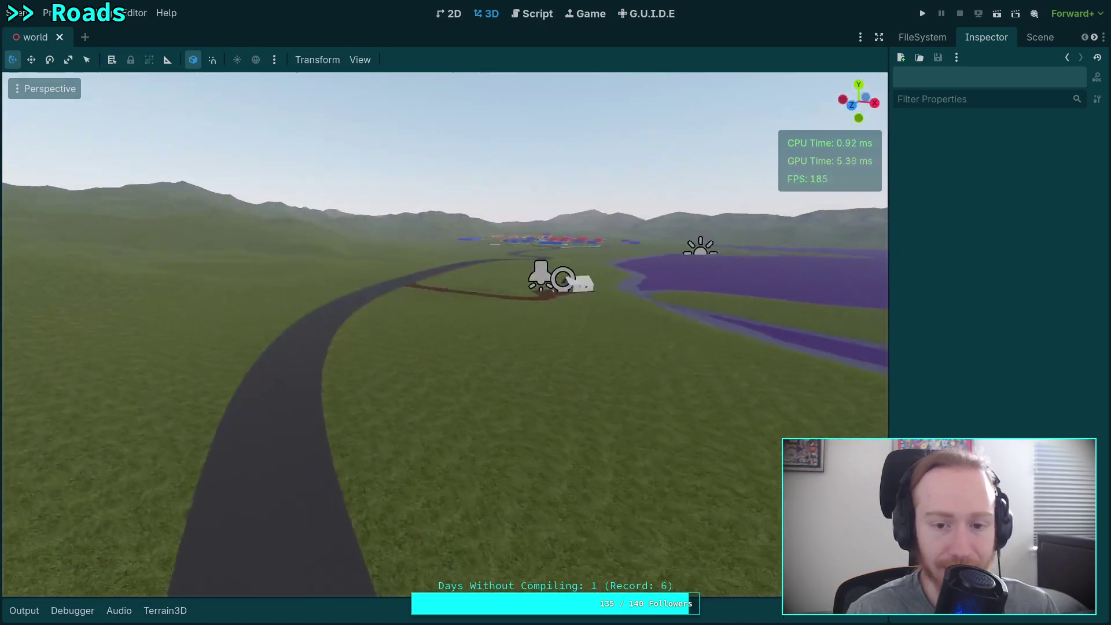
key("w")
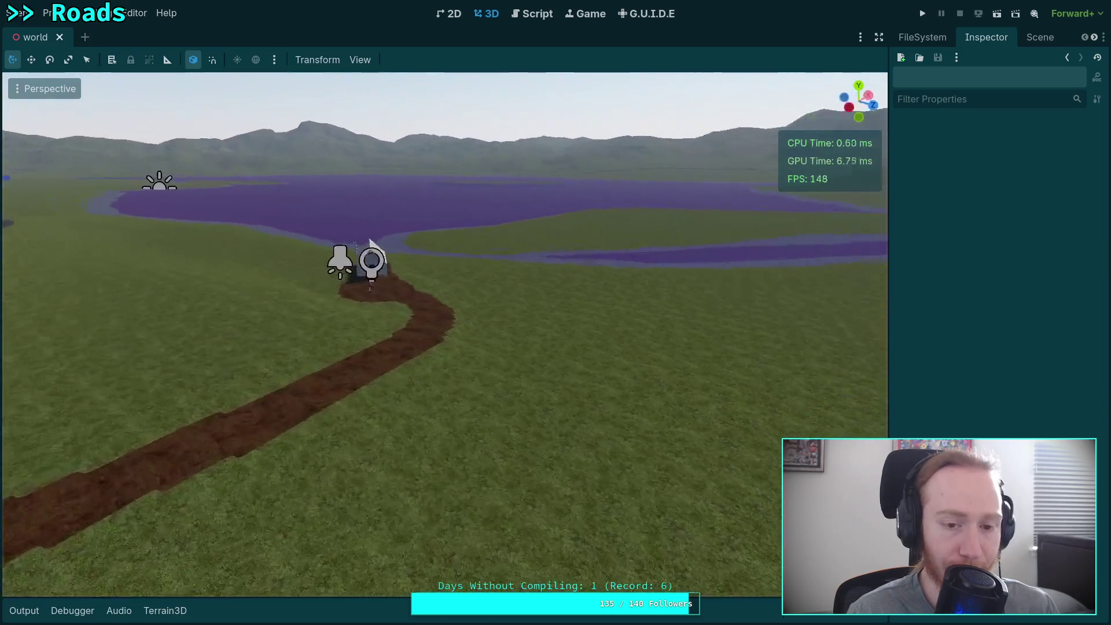
key("w")
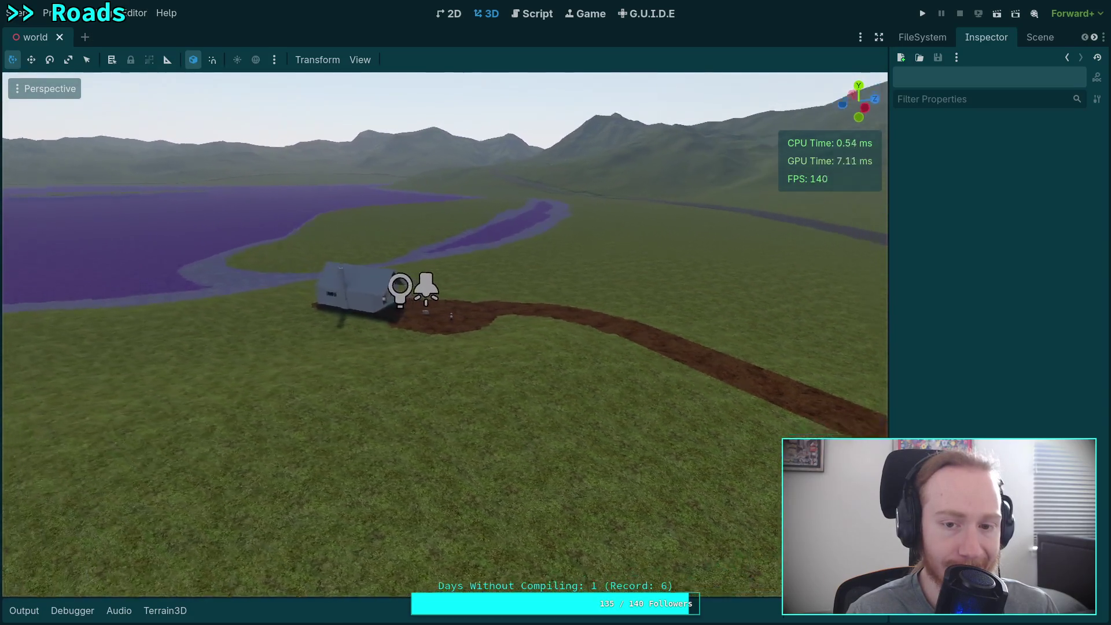
key("w")
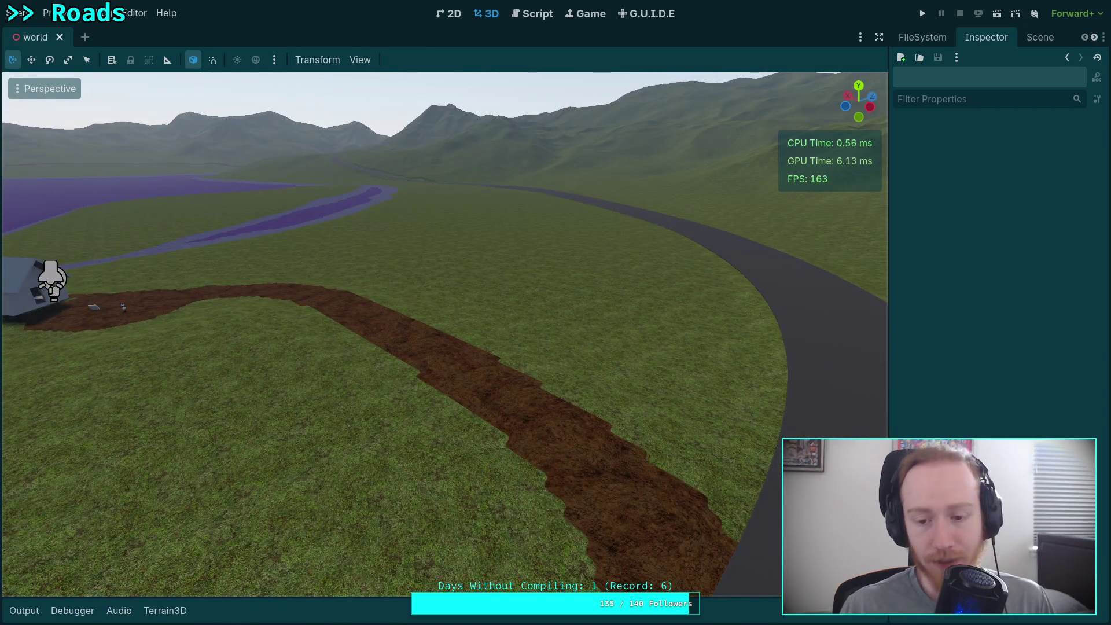
key("w")
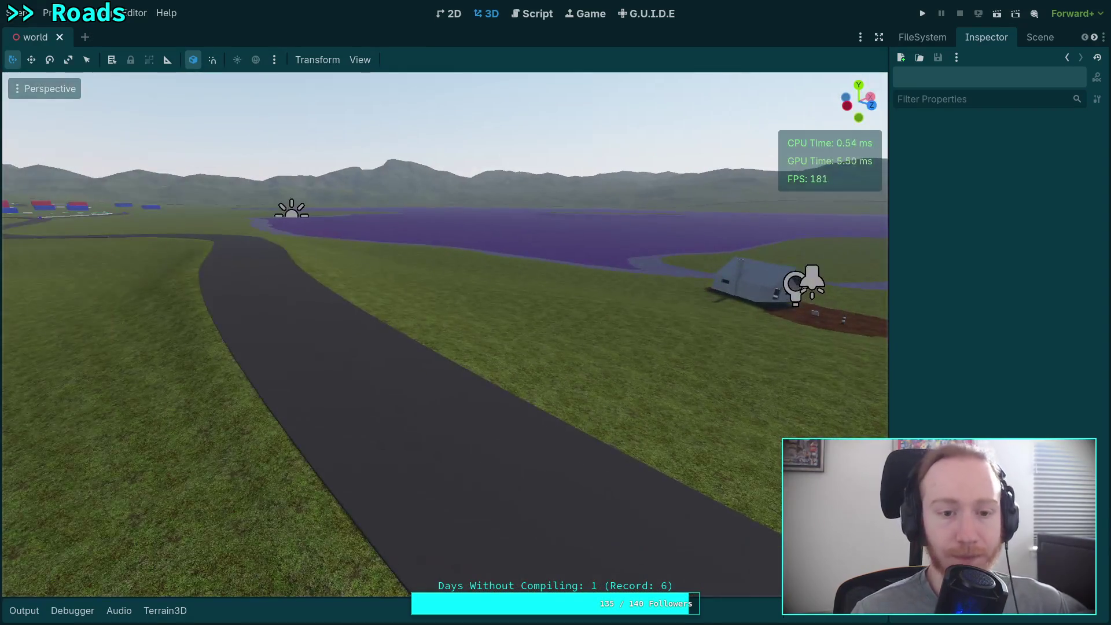
key("w")
key("w")
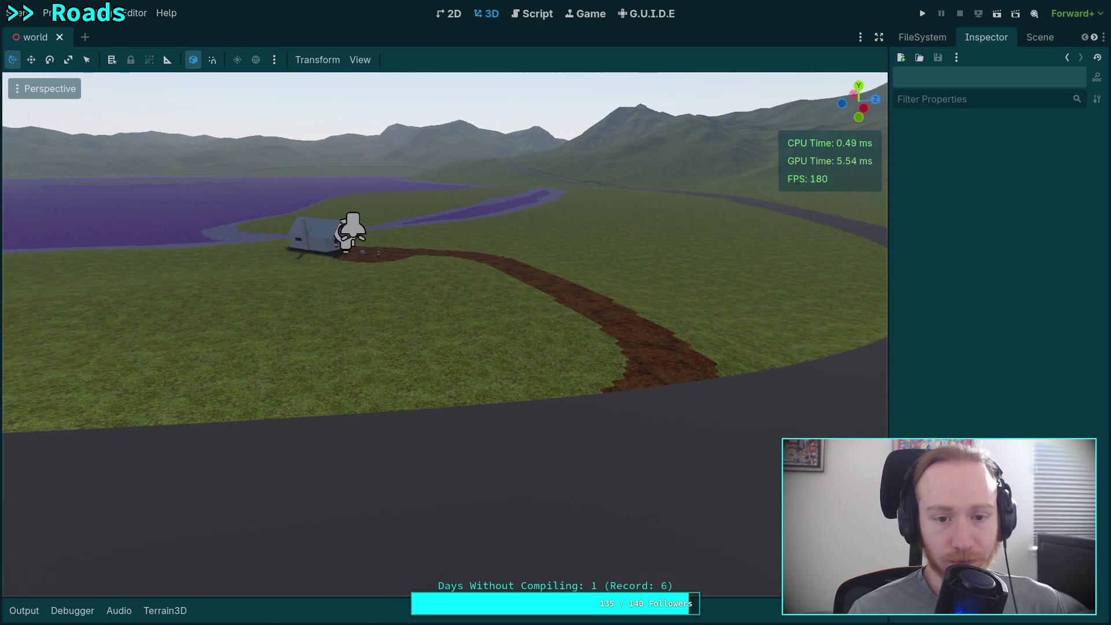
key("super+1")
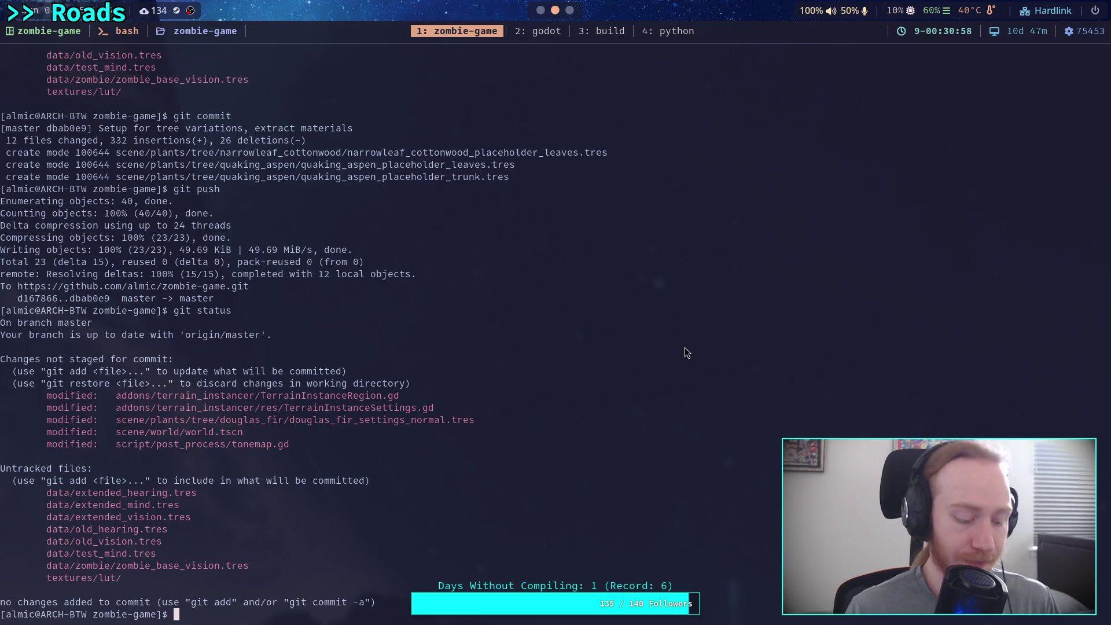
- Review the git status list of modified files, then start a git diff of environment/
type("git status")
key("Return")
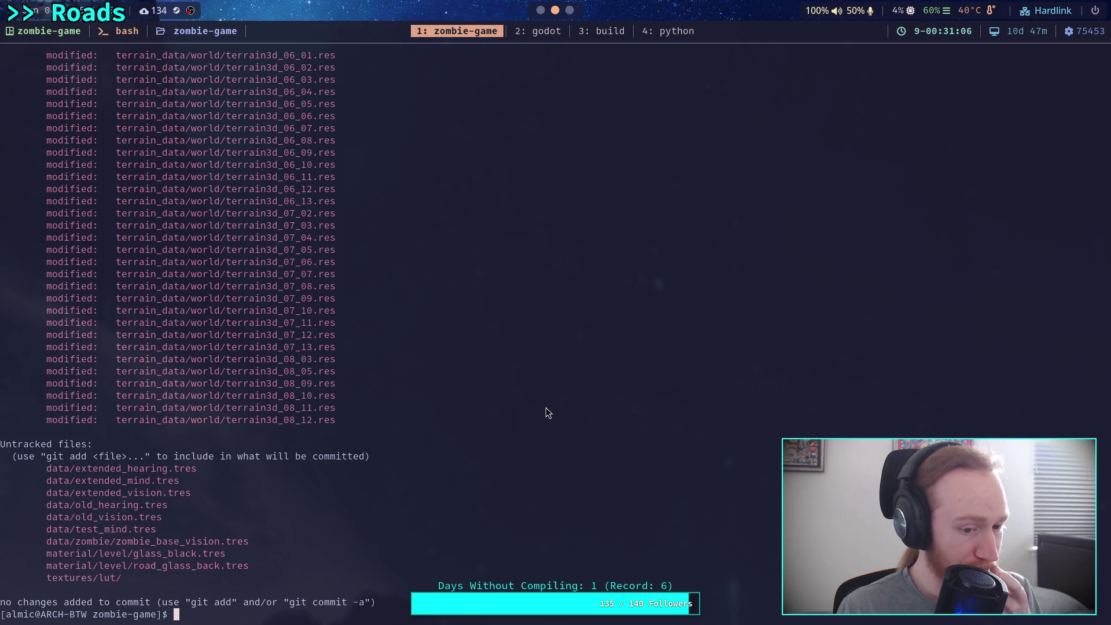
scroll(545, 407, "up", 20)
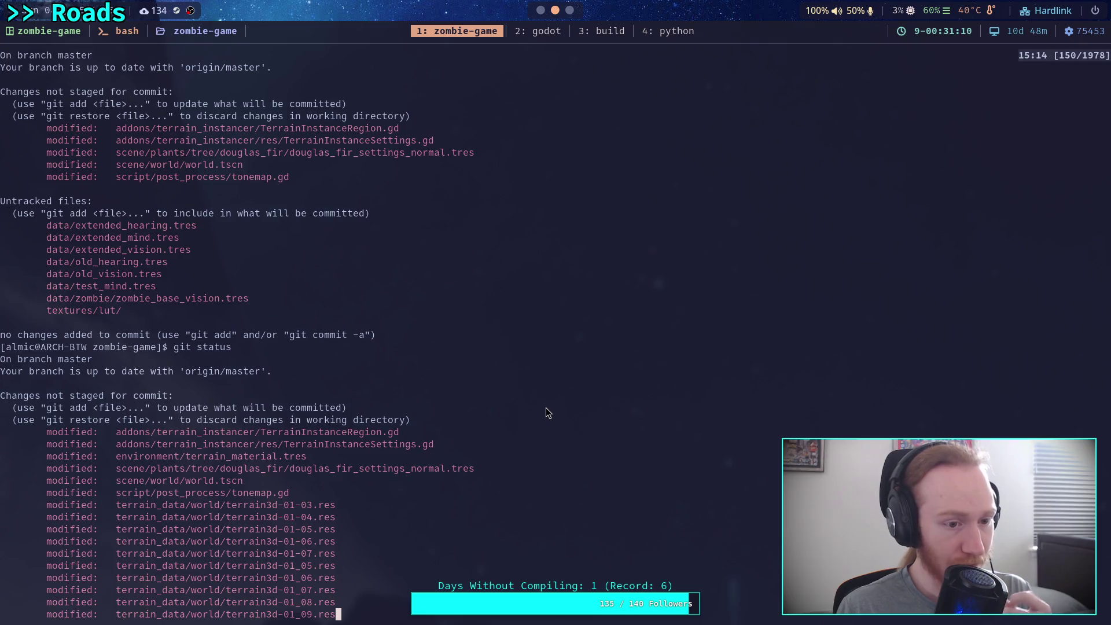
scroll(547, 409, "down", 3)
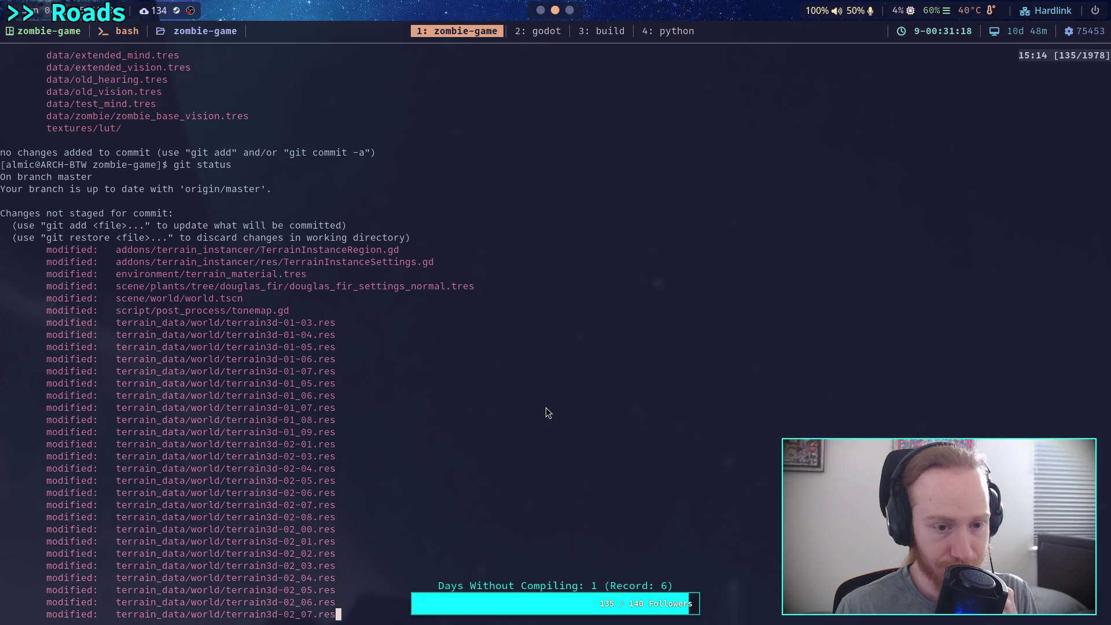
scroll(545, 412, "down", 1)
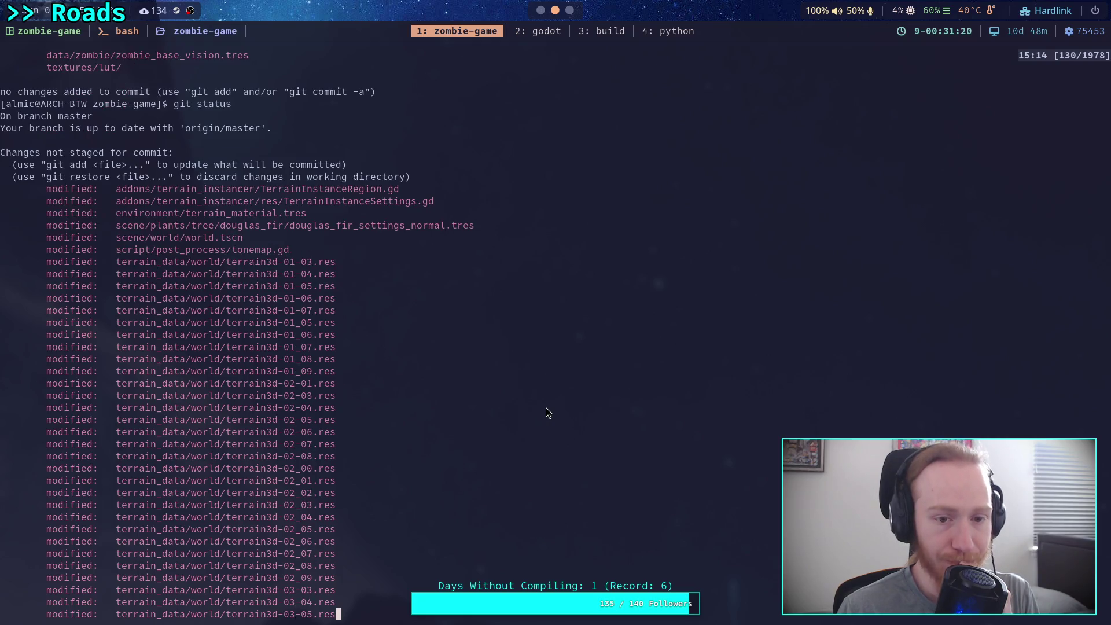
type("qgit ")
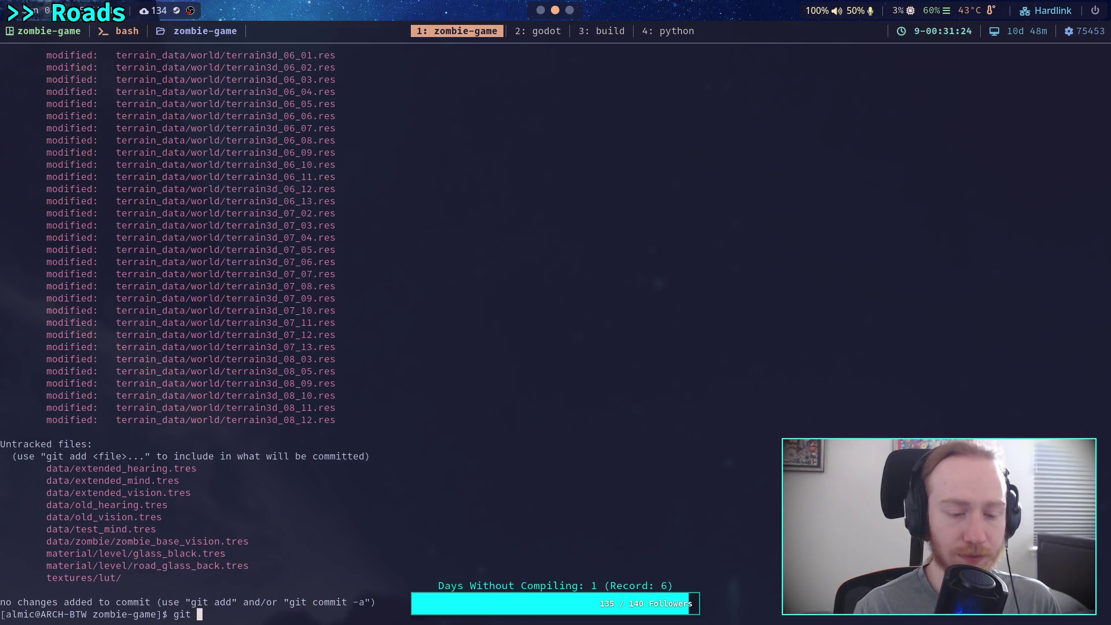
type("diff env")
key("Tab")
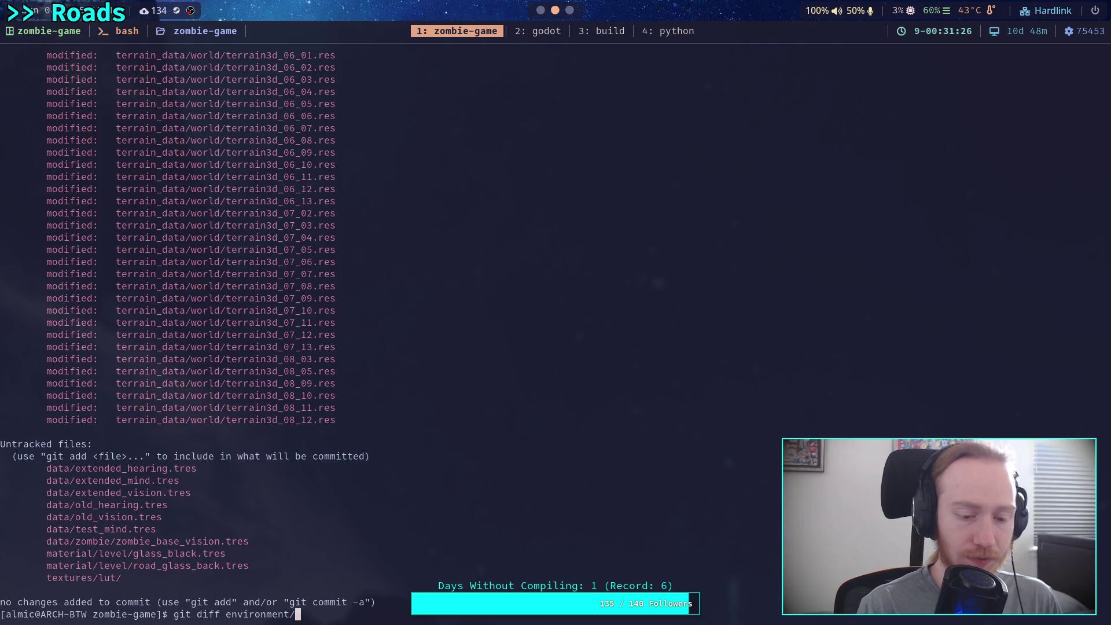
- Show and scroll through the git diff of the environment/ folder
key("Return")
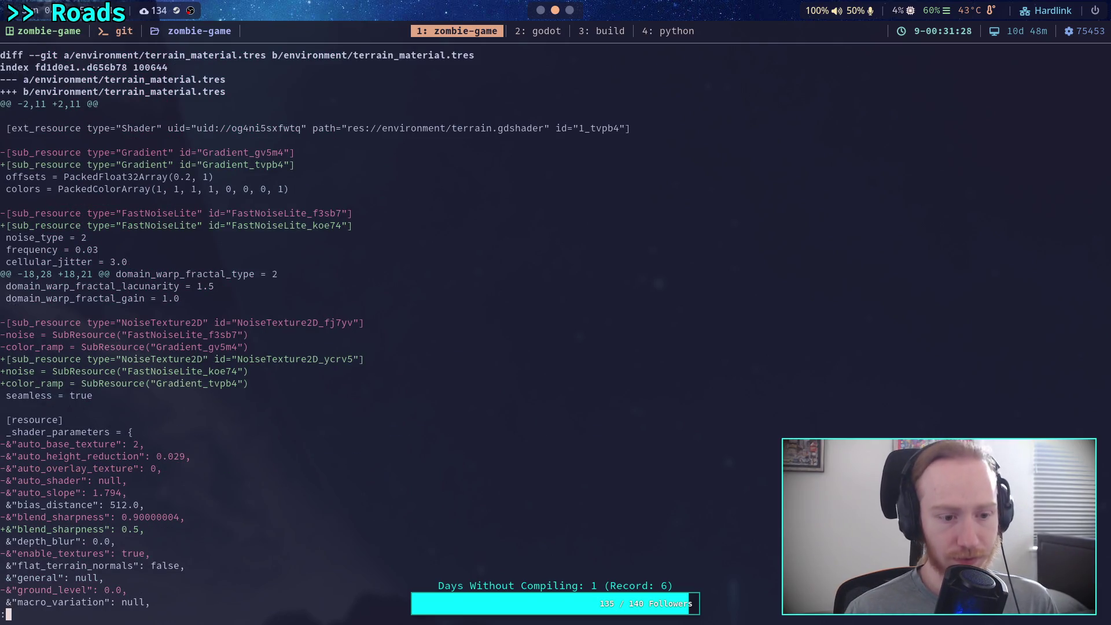
scroll(548, 336, "down", 4)
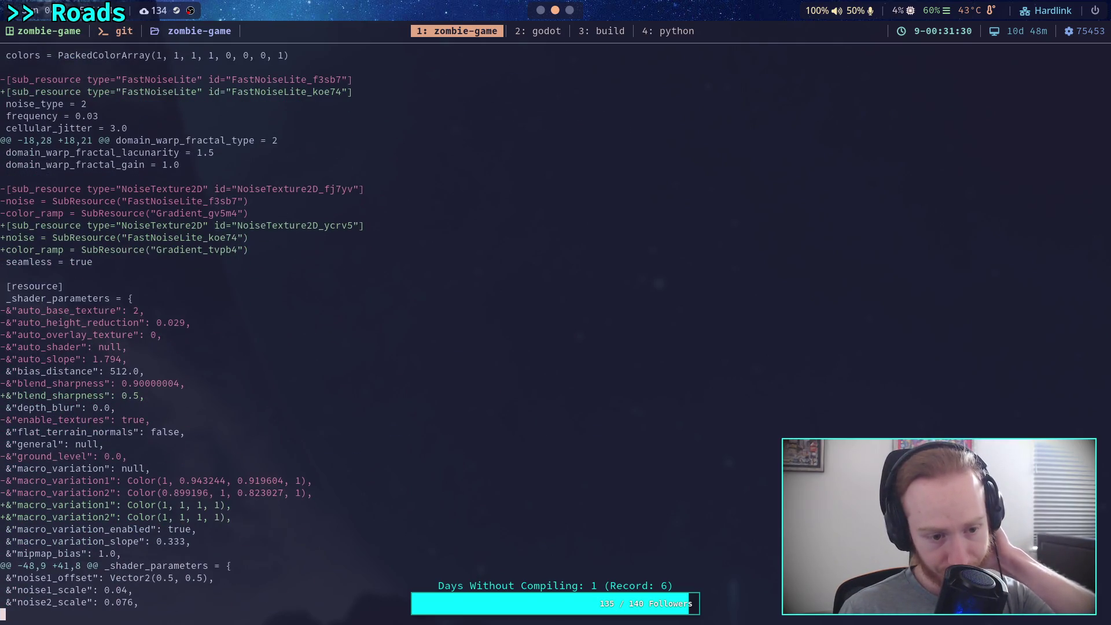
key("j")
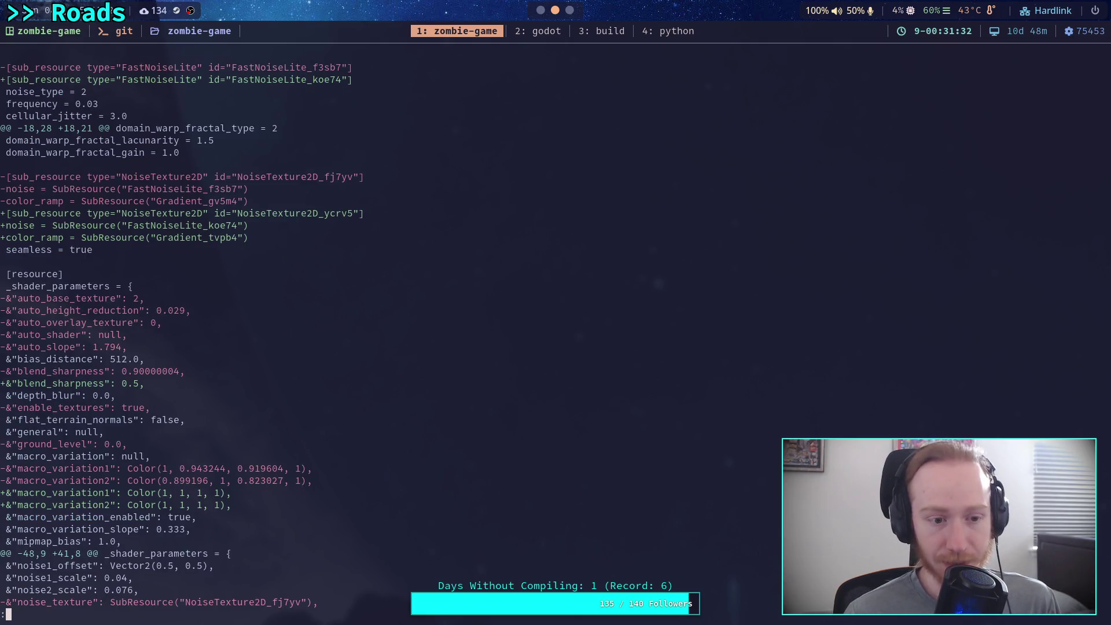
scroll(547, 336, "up", 4)
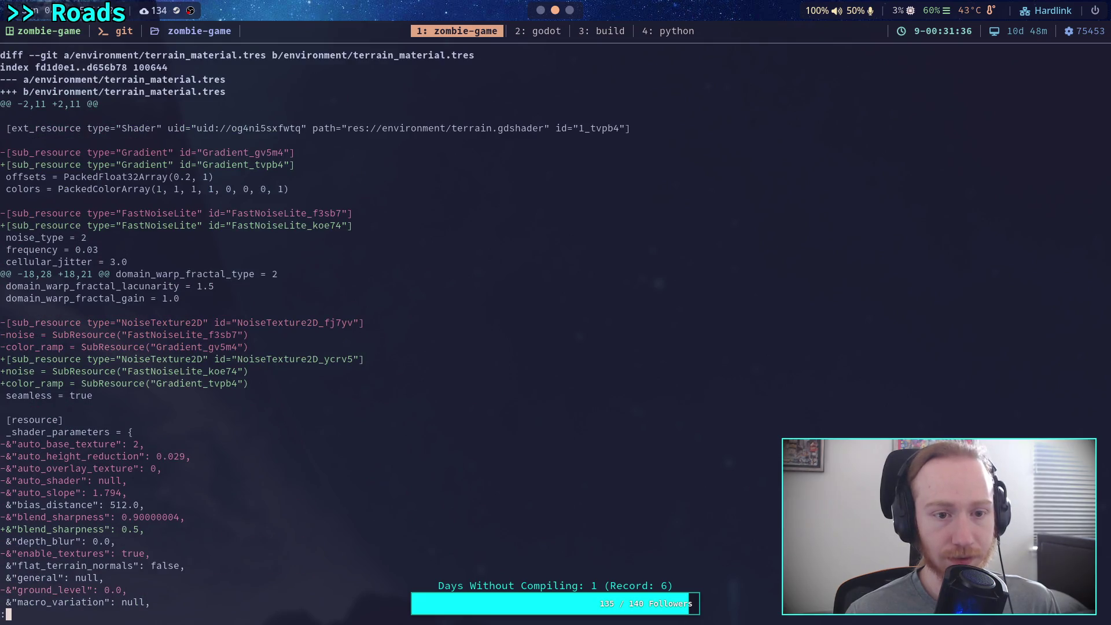
scroll(548, 336, "down", 6)
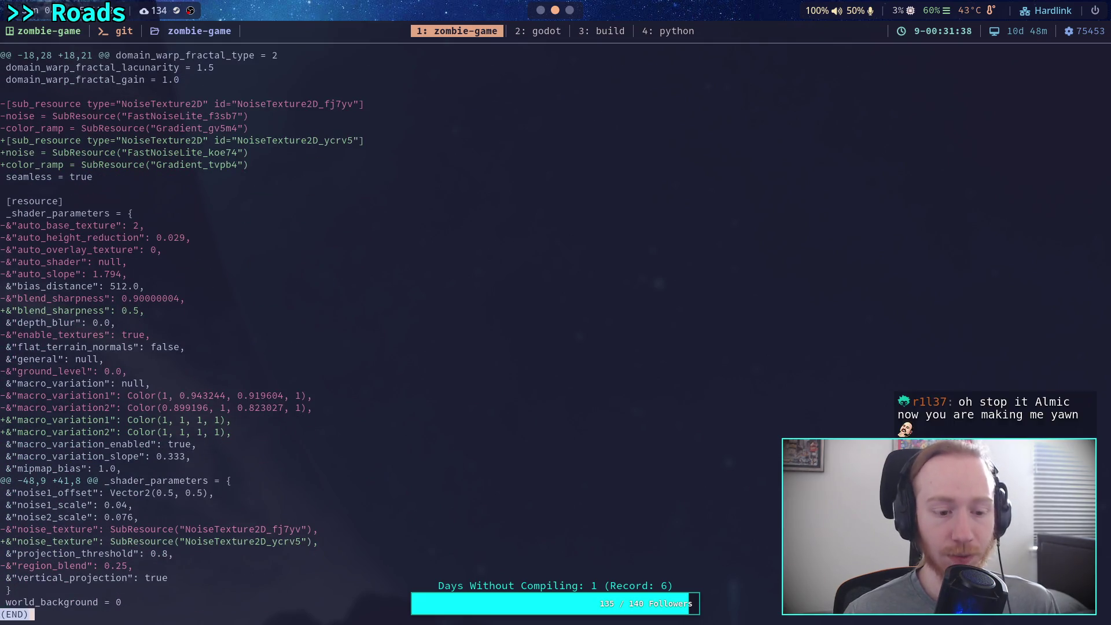
- Type git restore environment/terrain_material.tres at the prompt without running it, then switch workspace
type("qgit restore env")
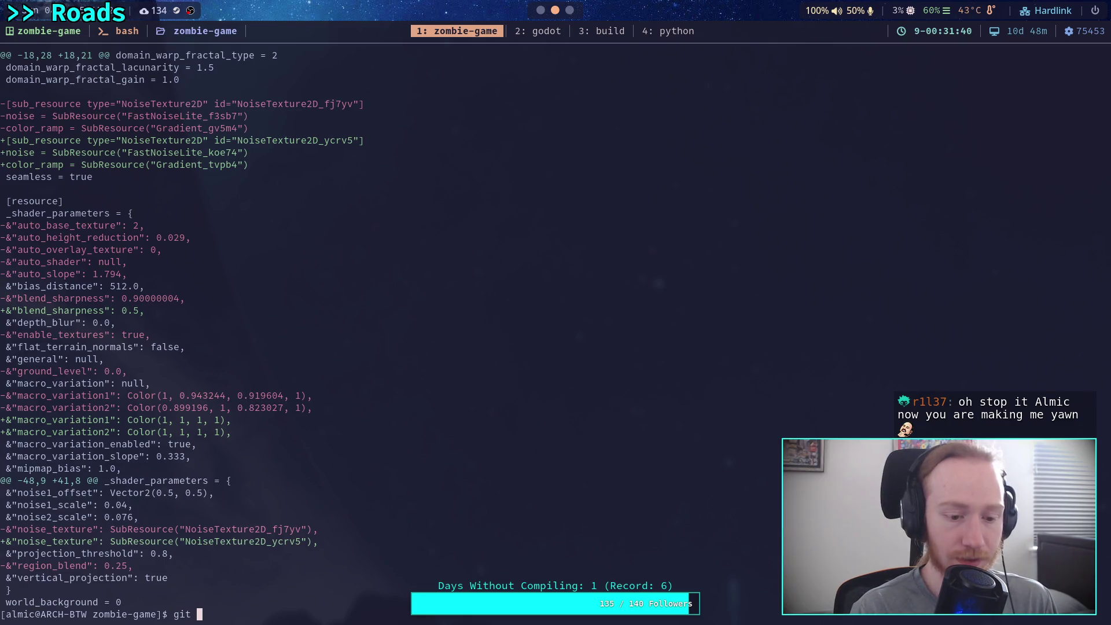
key("Tab")
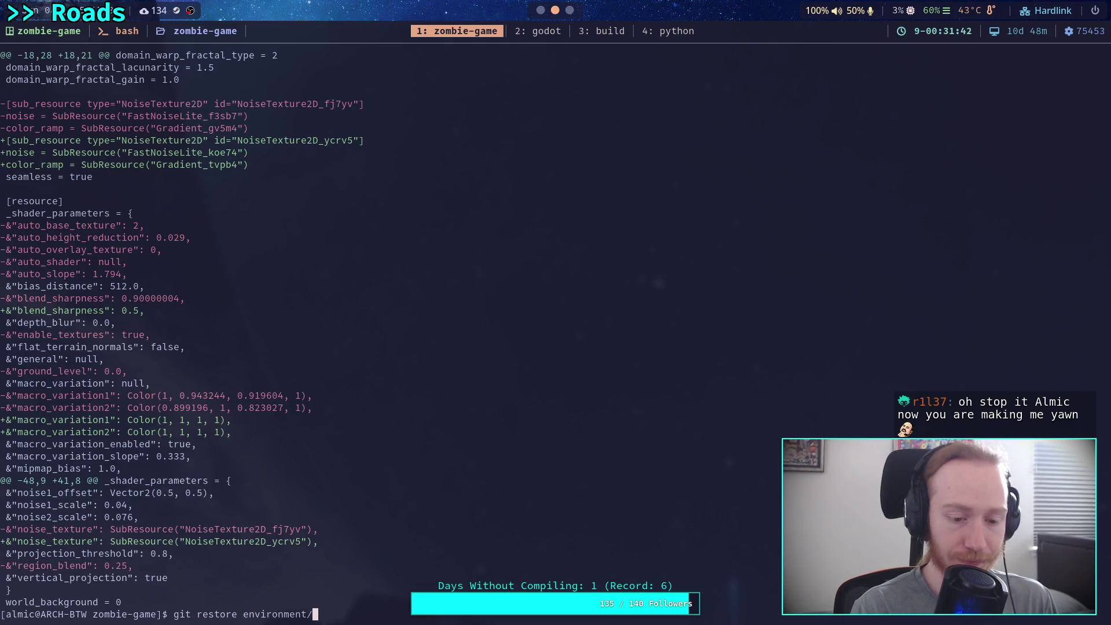
type("terrain")
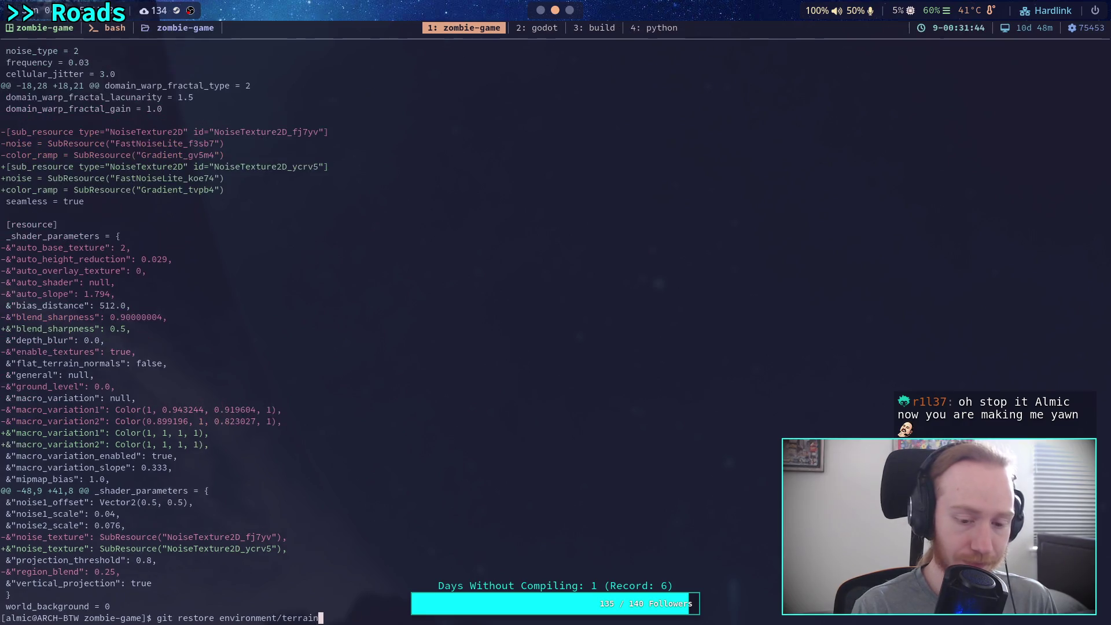
key("ctrl+plus")
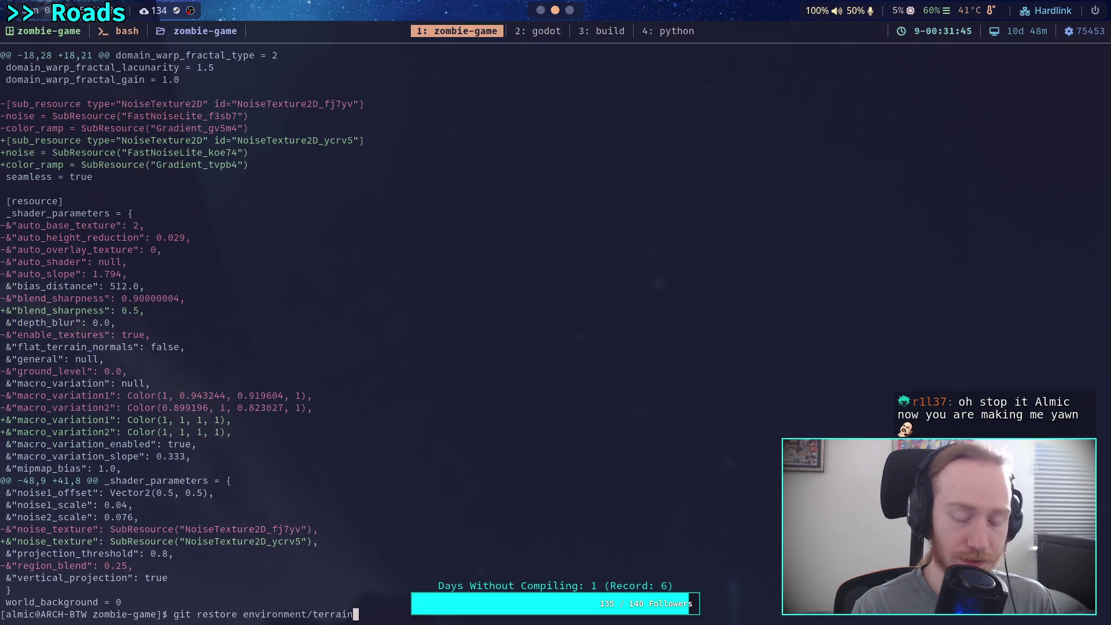
type("_")
key("Tab")
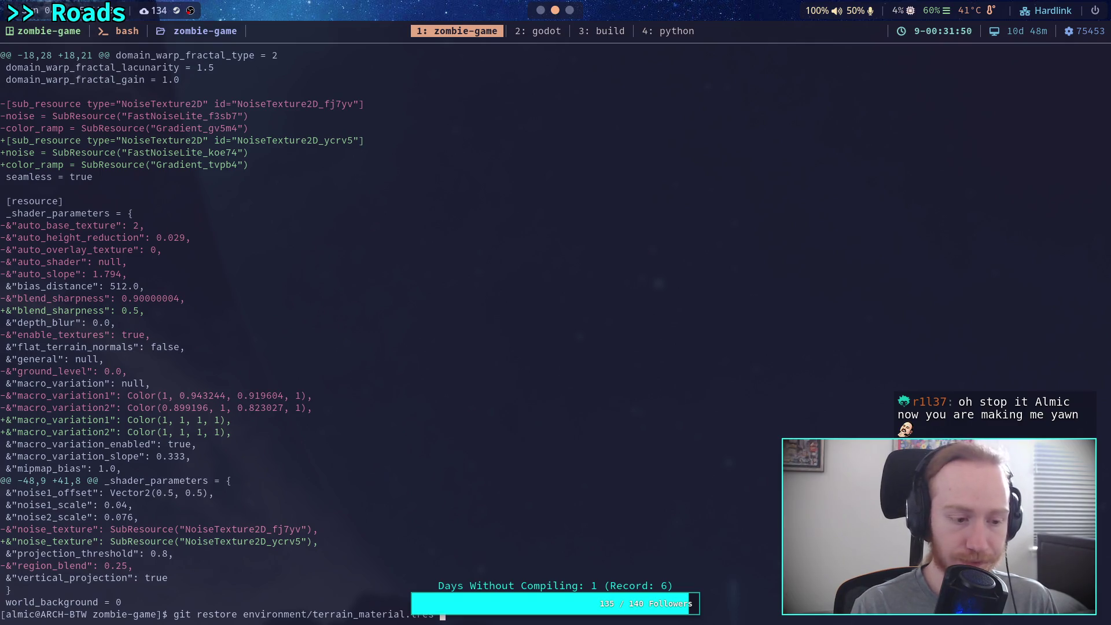
key("super+3")
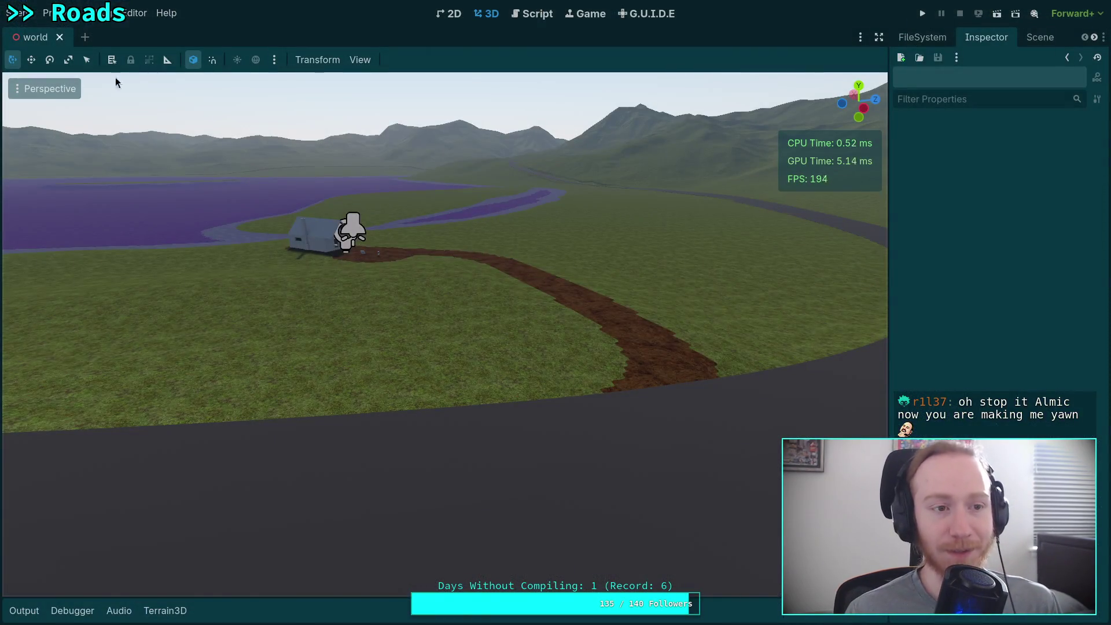
- Quit the Godot editor through the Scene menu
left_click(21, 12)
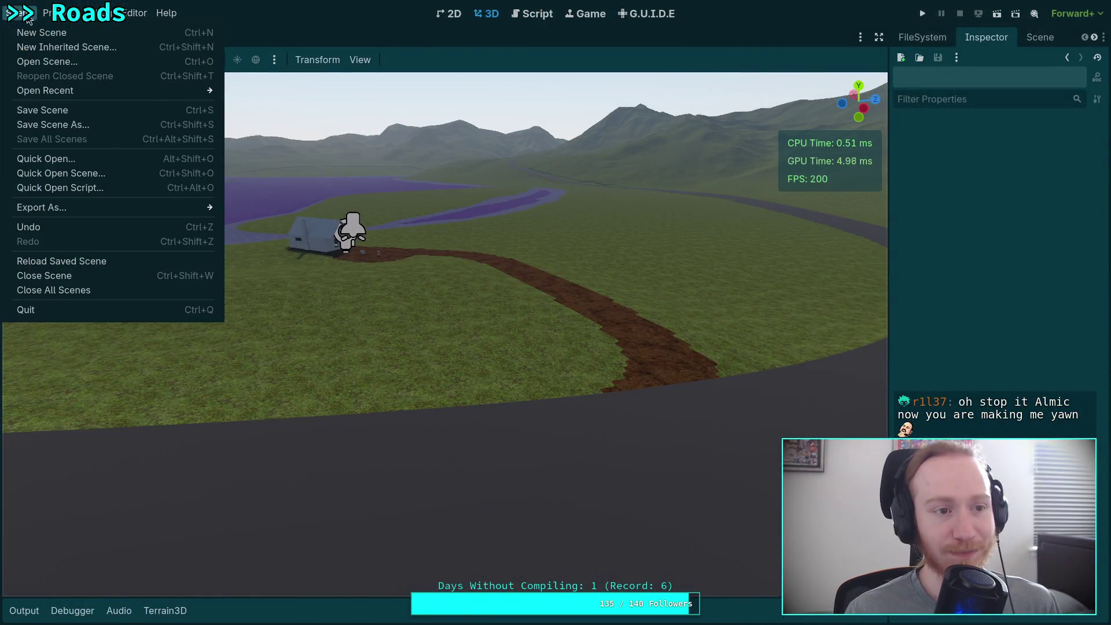
left_click(86, 311)
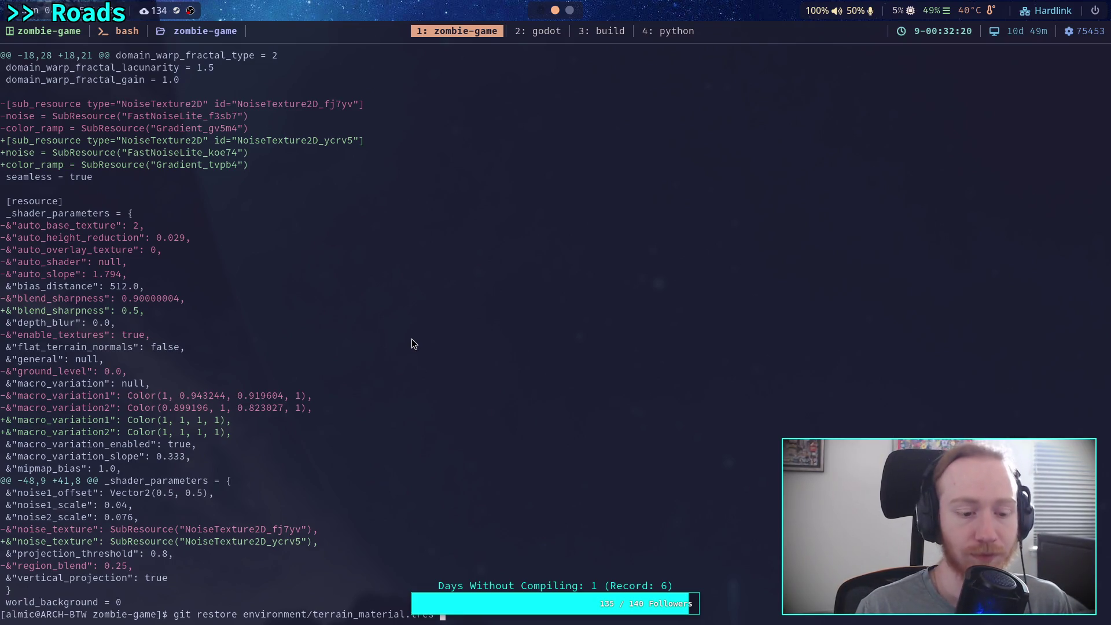
- Restore terrain_material.tres and confirm via git status it's no longer modified, then switch workspace
key("Return")
type("g")
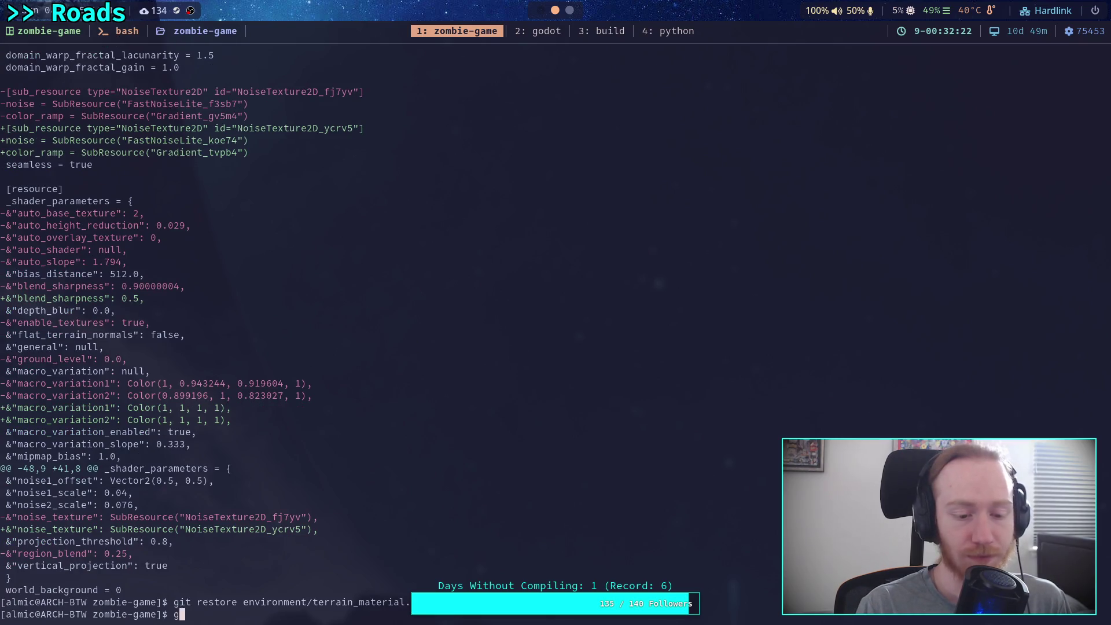
type("it status")
key("Return")
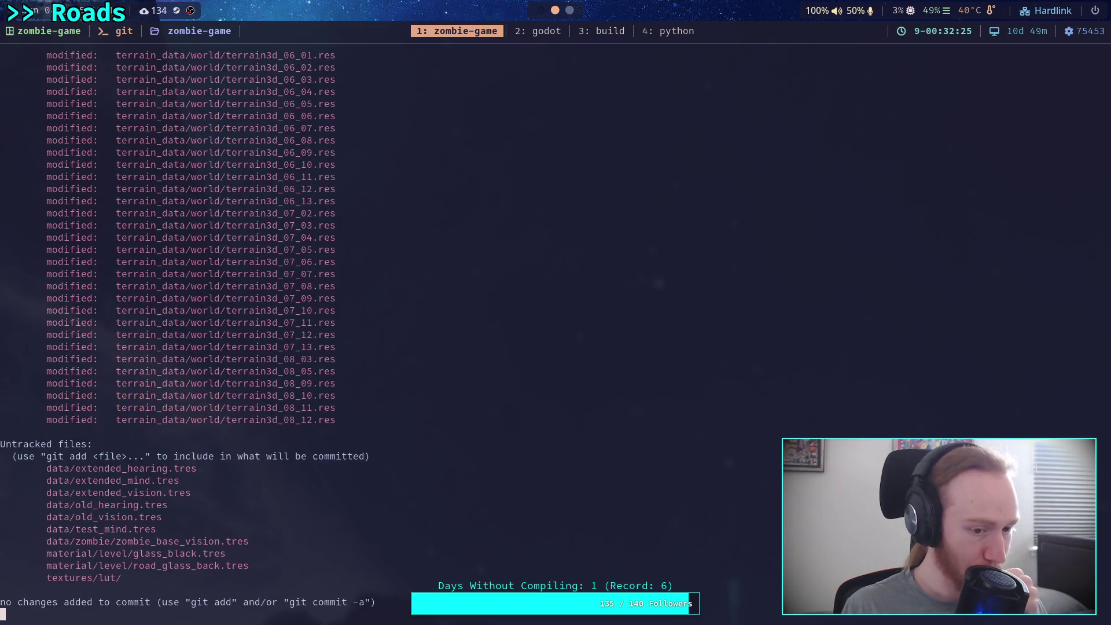
scroll(547, 450, "up", 15)
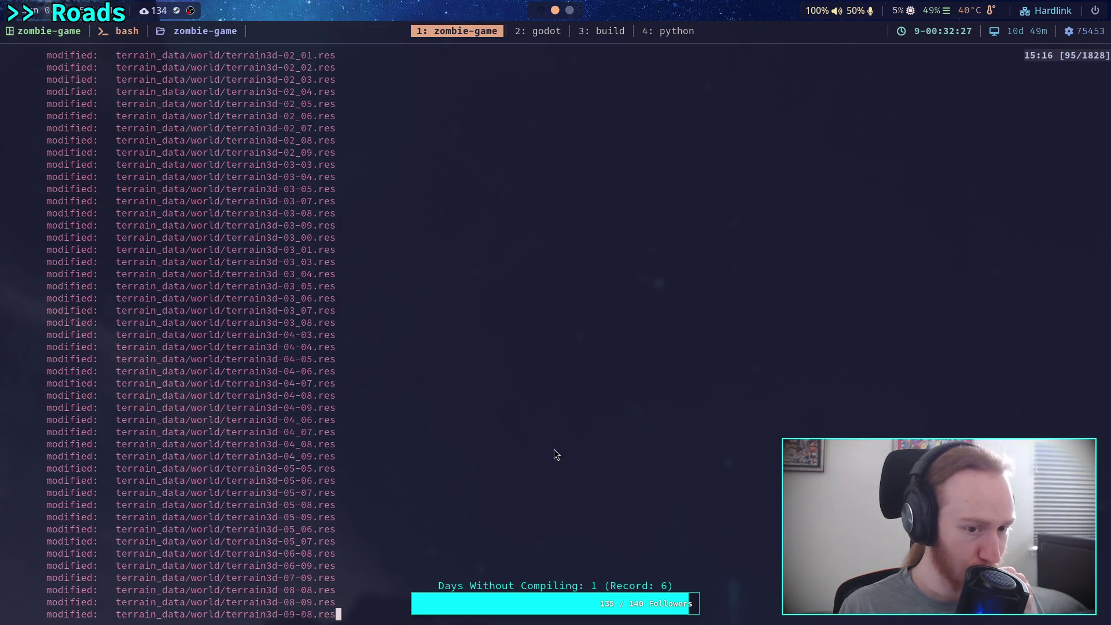
scroll(548, 449, "up", 9)
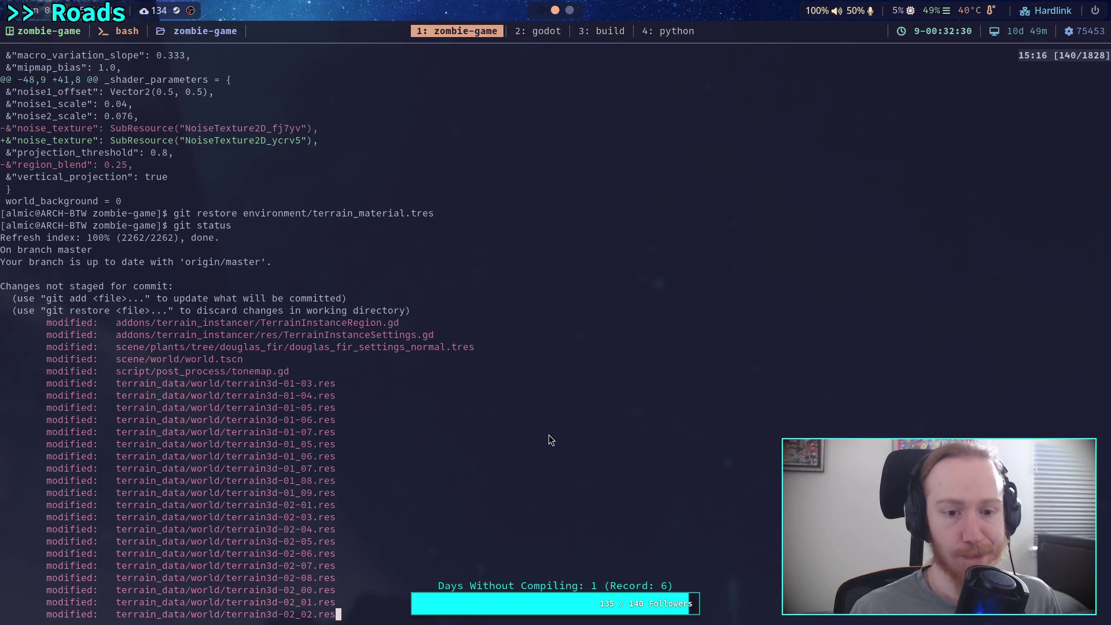
scroll(548, 435, "down", 1)
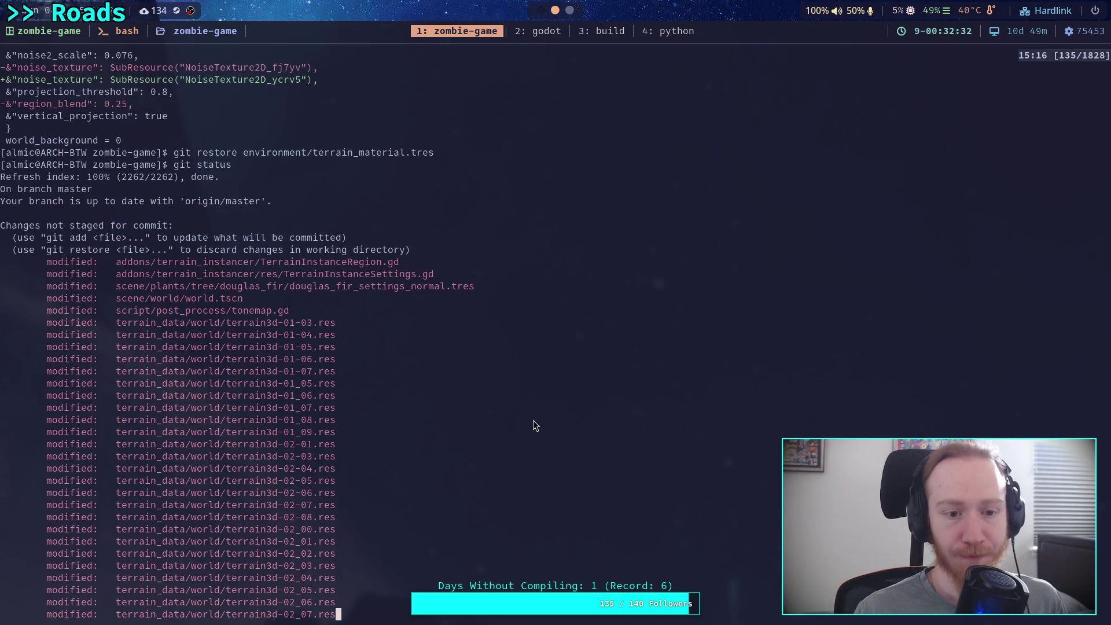
scroll(533, 426, "down", 20)
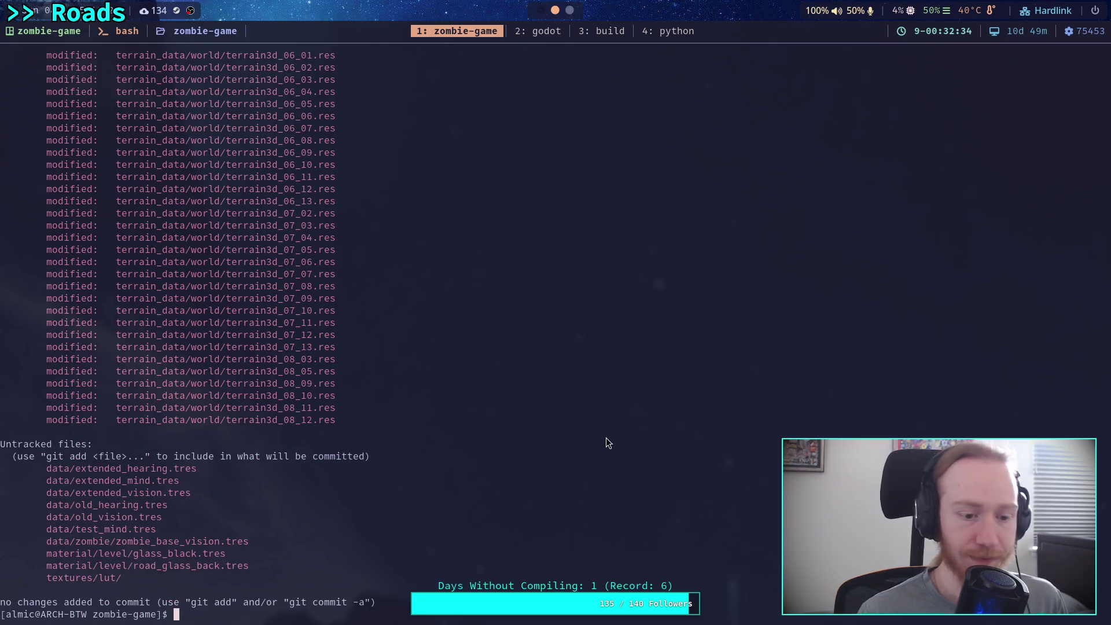
key("super+1")
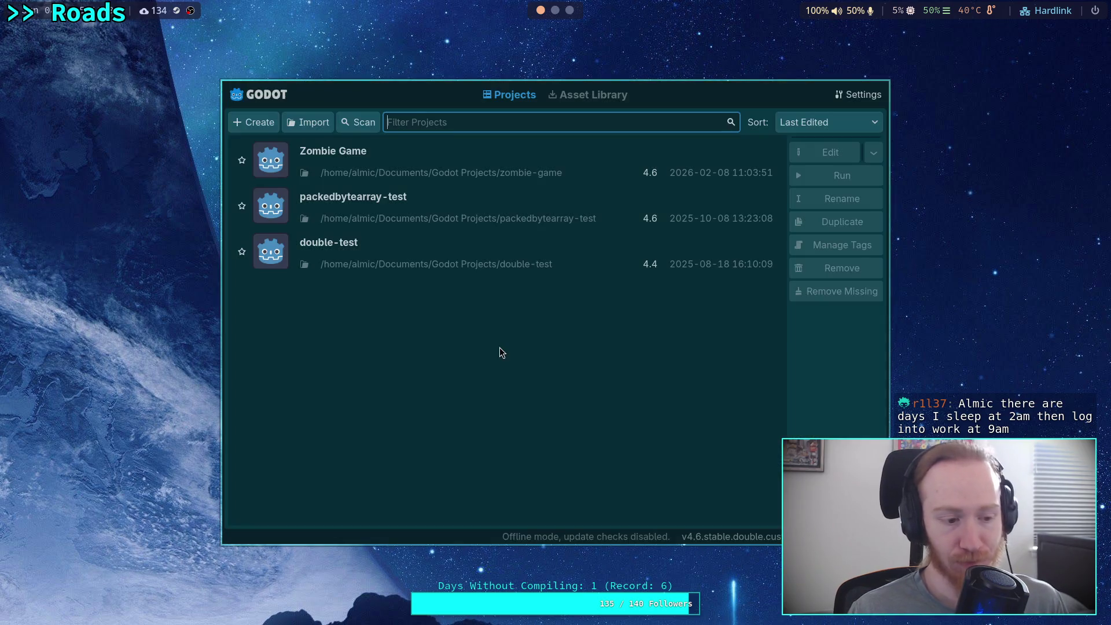
- Open the Zombie Game project from the Project Manager list
double_click(721, 171)
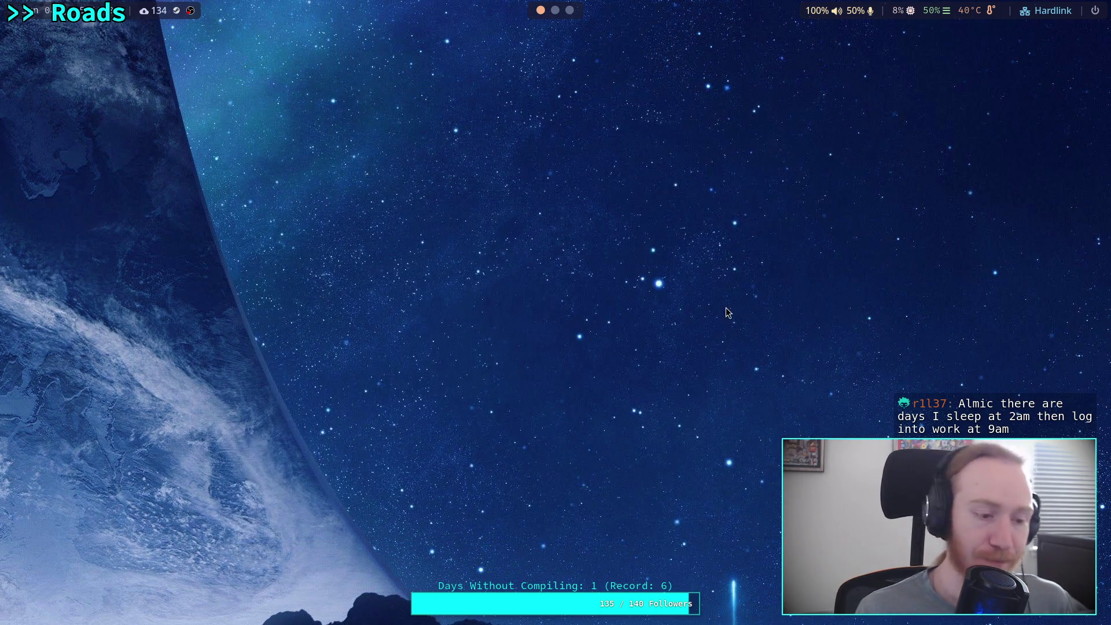
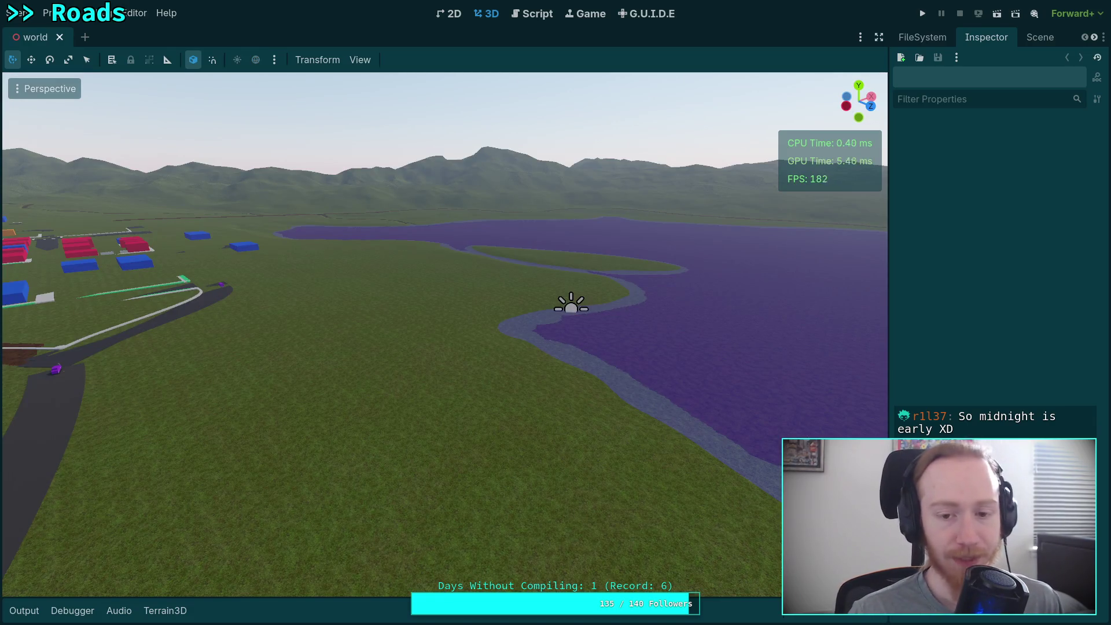
- Pull back and turn the editor camera to look down the winding road past the lake
left_click_drag(566, 386, 565, 387)
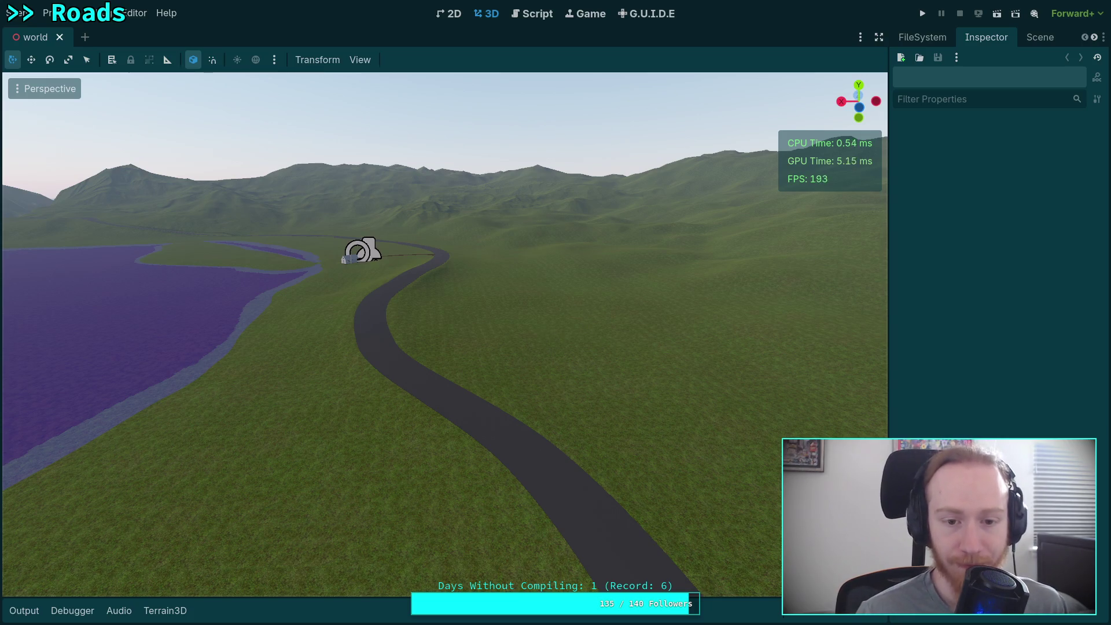
mouse_move(523, 355)
left_mouse_down()
mouse_move(506, 351)
mouse_move(540, 336)
left_mouse_up()
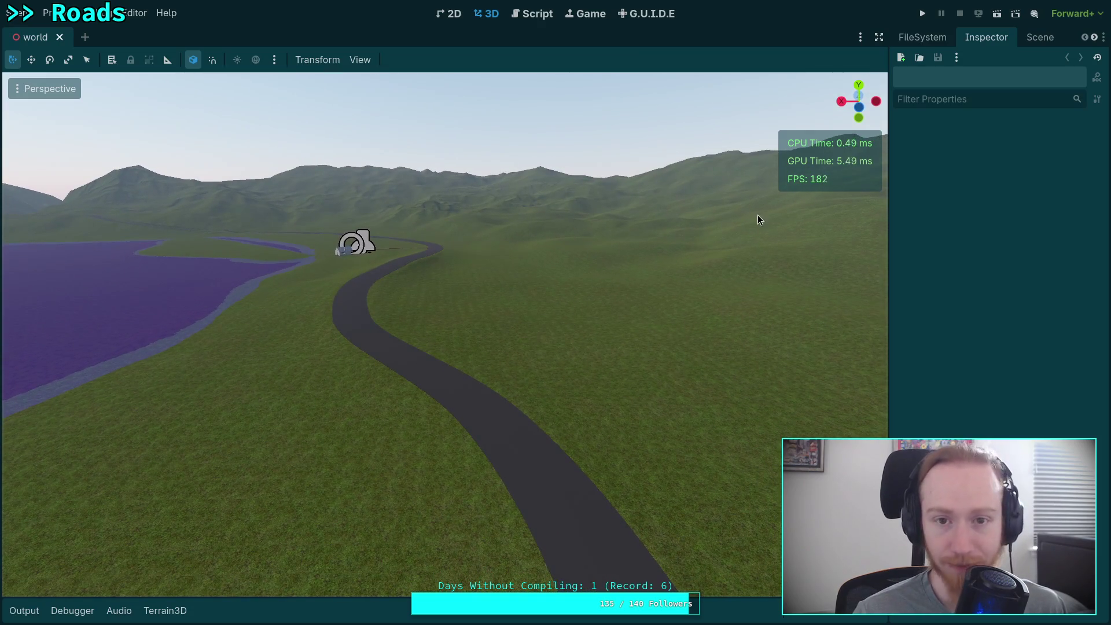
mouse_move(720, 239)
left_mouse_down()
mouse_move(683, 278)
mouse_move(719, 241)
left_mouse_up()
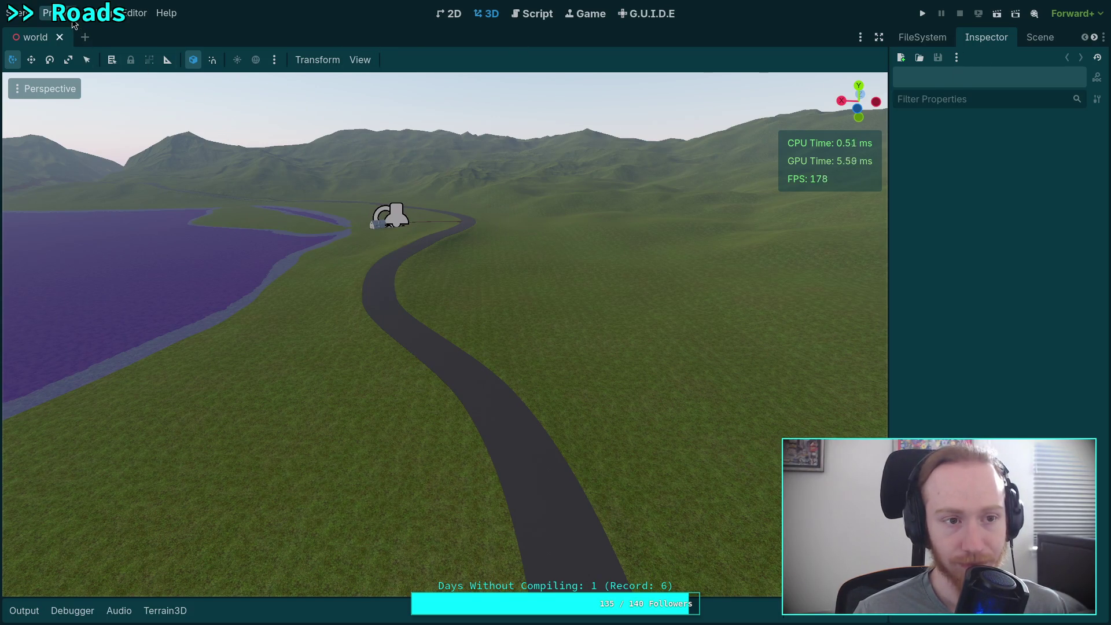
left_click(1032, 41)
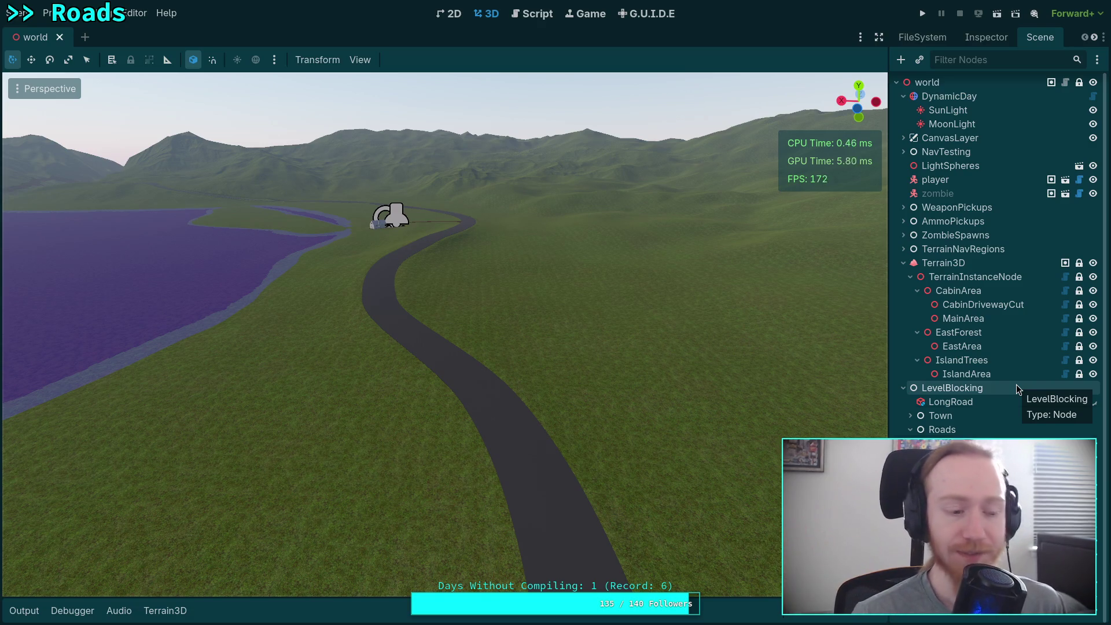
- Check the LongRoad node, deselect it, and save the world scene with Ctrl+S
left_click(1008, 403)
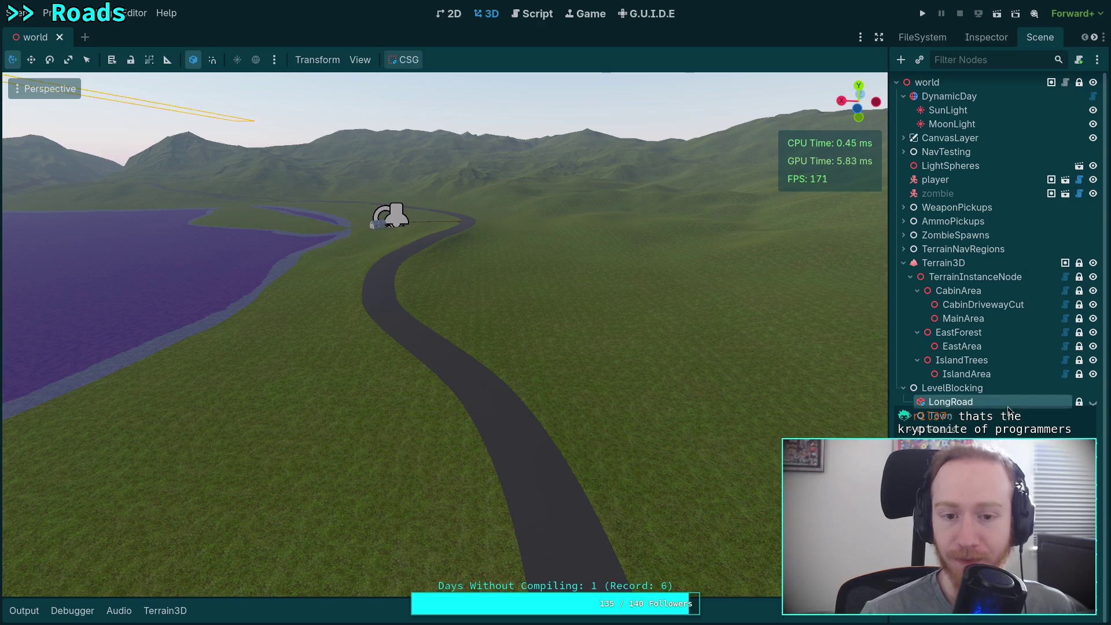
left_click(804, 352)
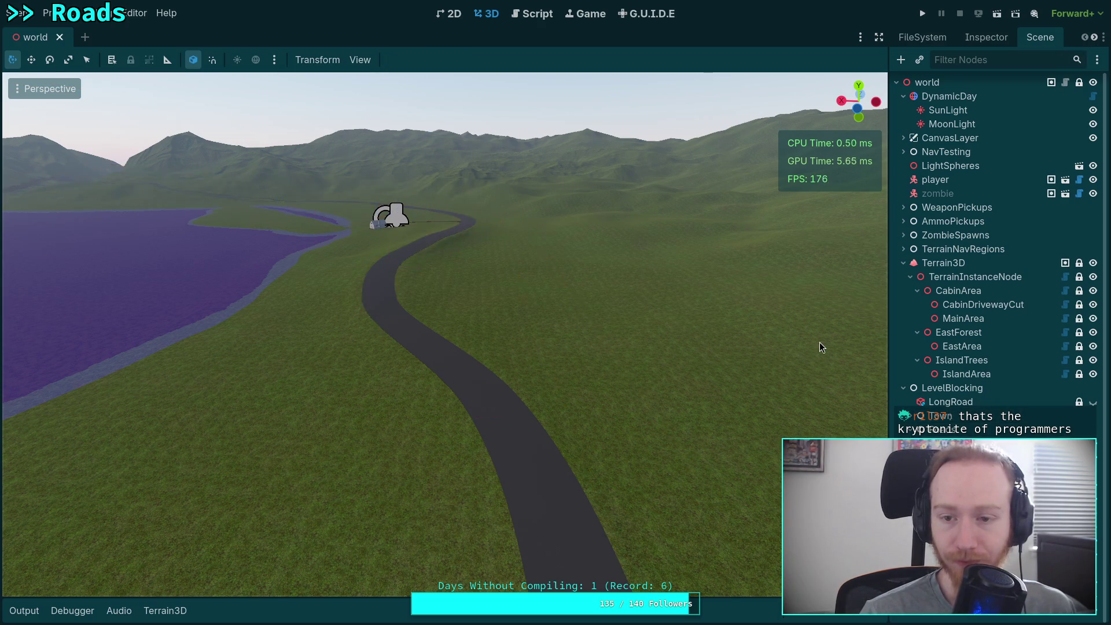
key("ctrl+s")
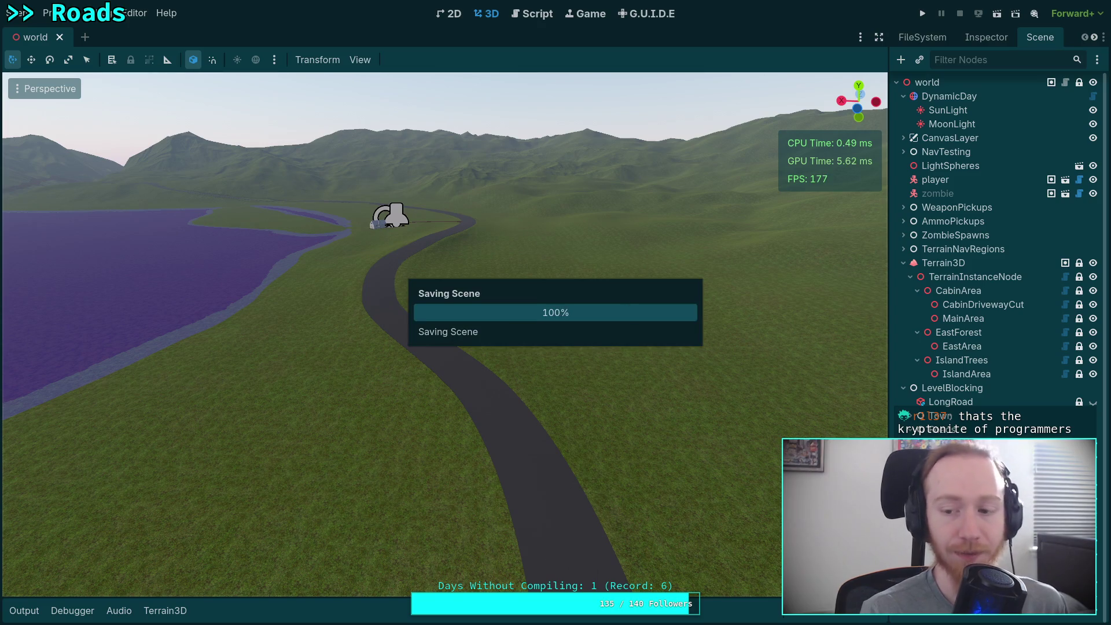
key("super+1")
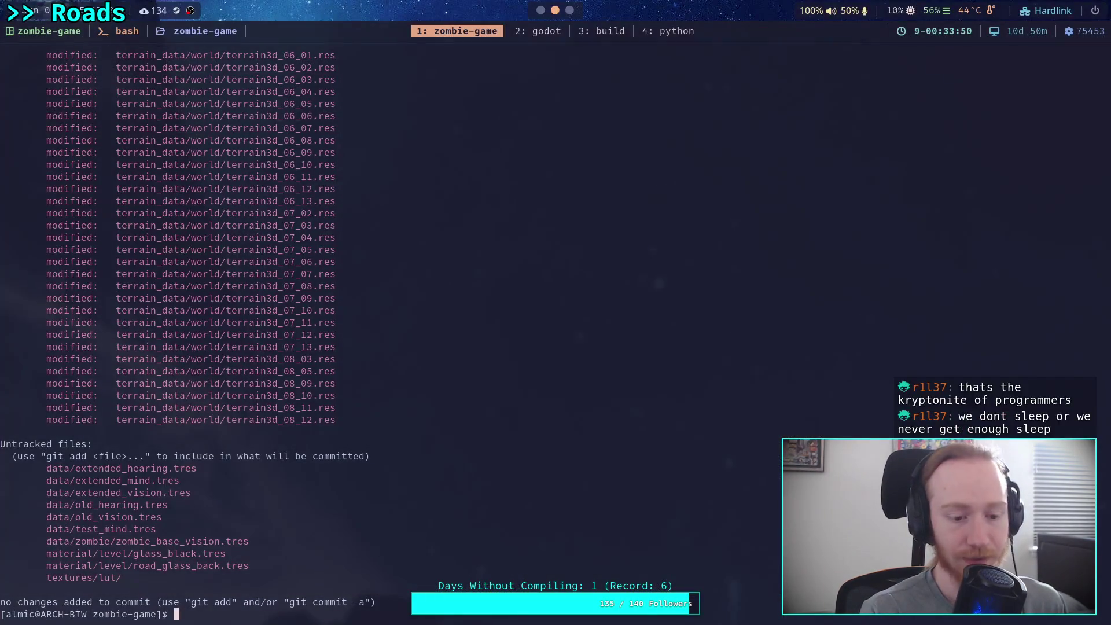
- Run a mistyped command on terrain_data/world/* that omits the add verb
type("git status")
key("ctrl+u")
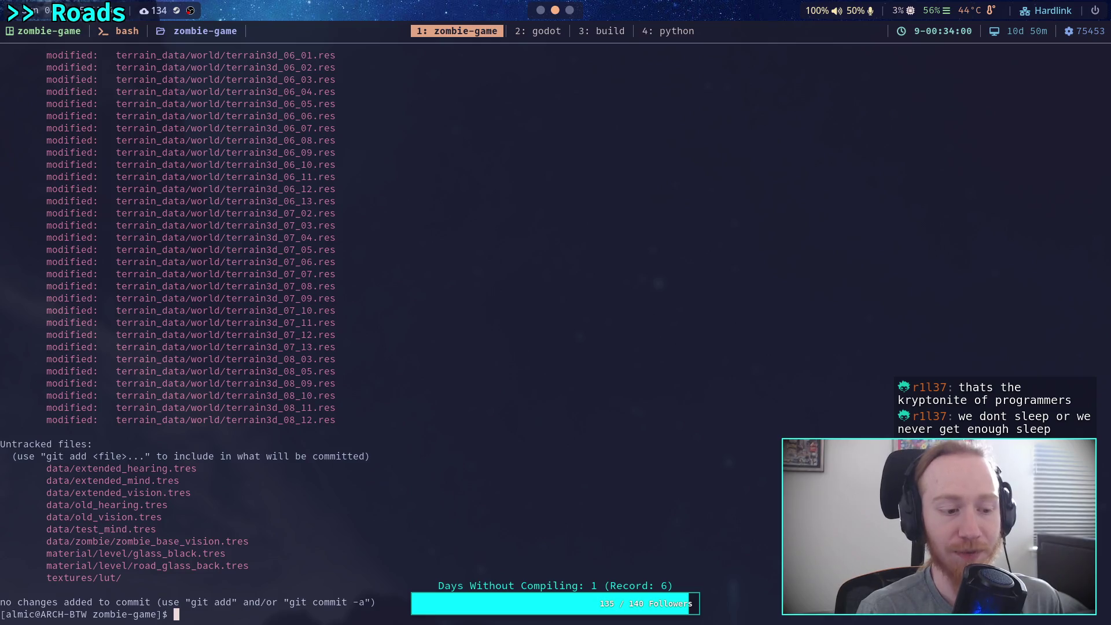
type("gi")
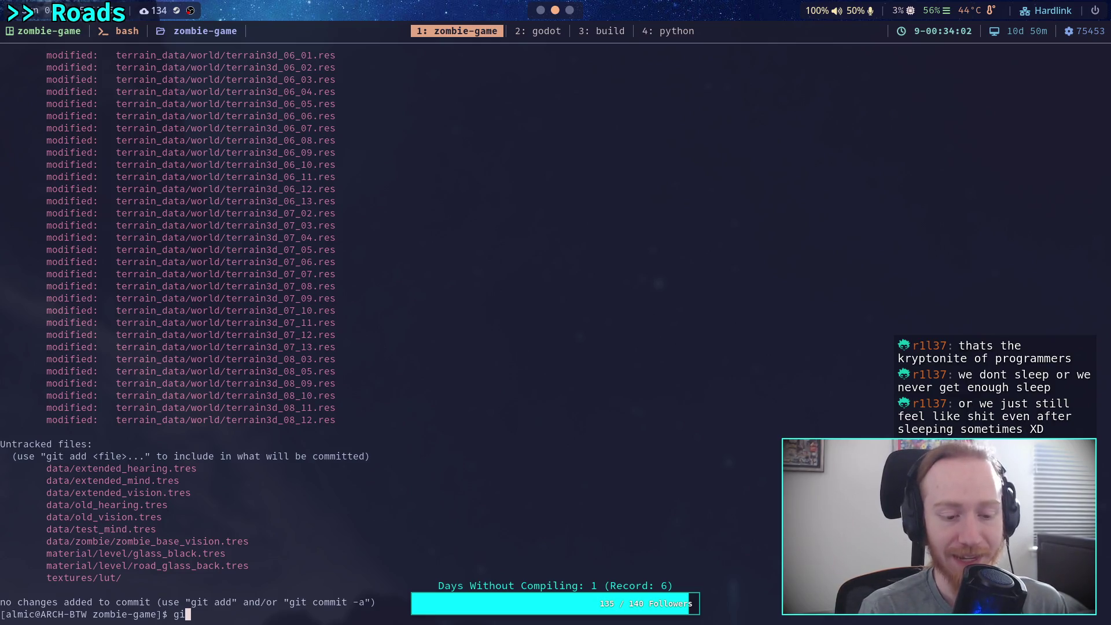
type("t terr")
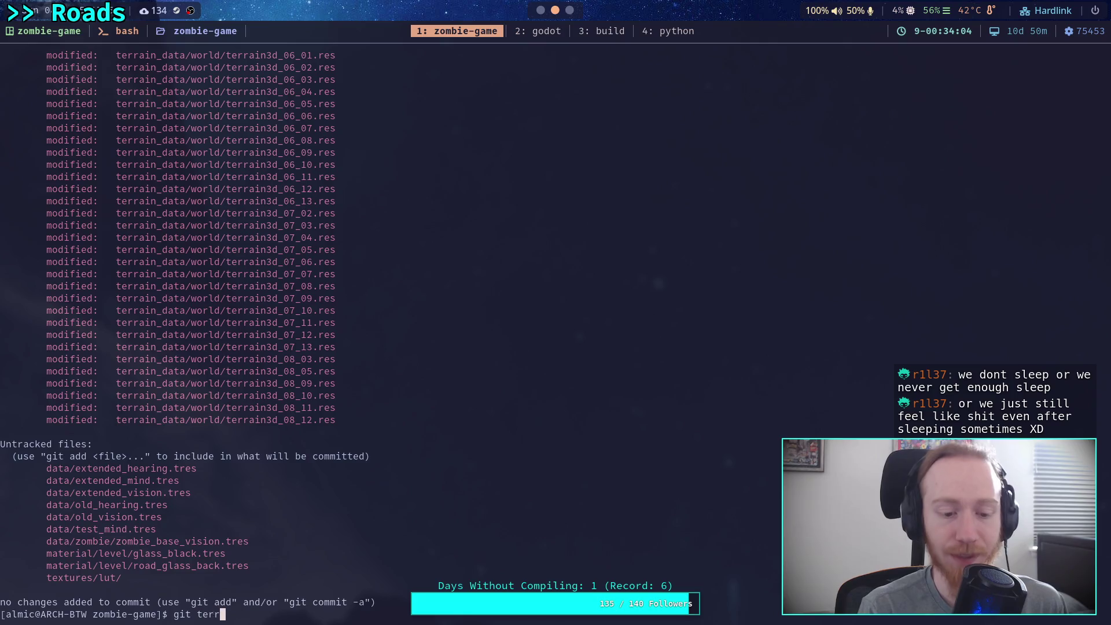
key("Tab")
type("world/te")
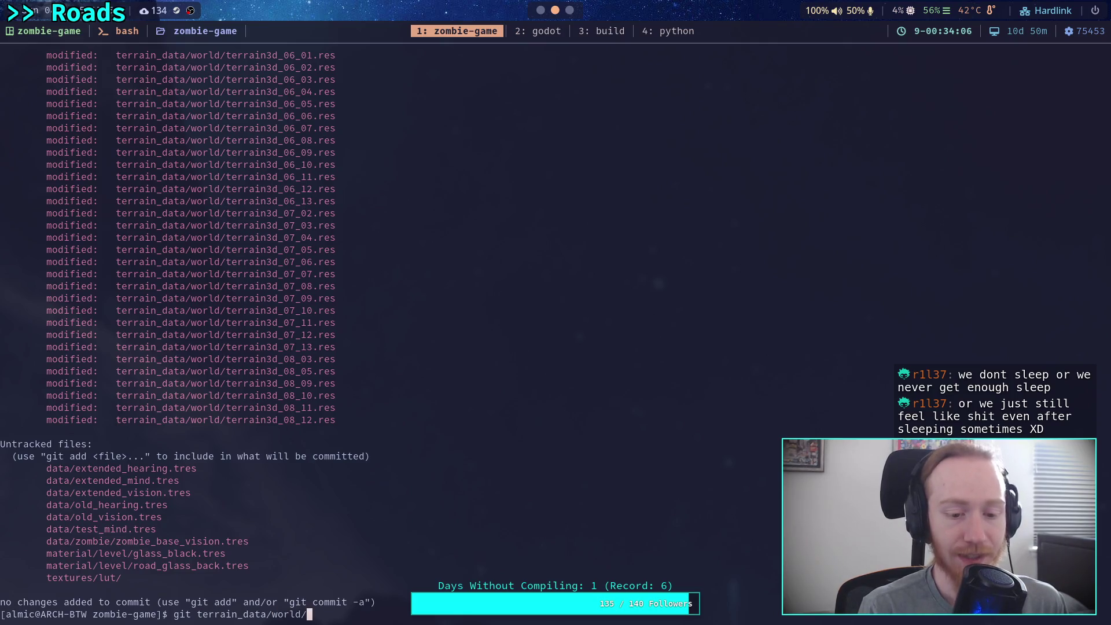
key("Tab")
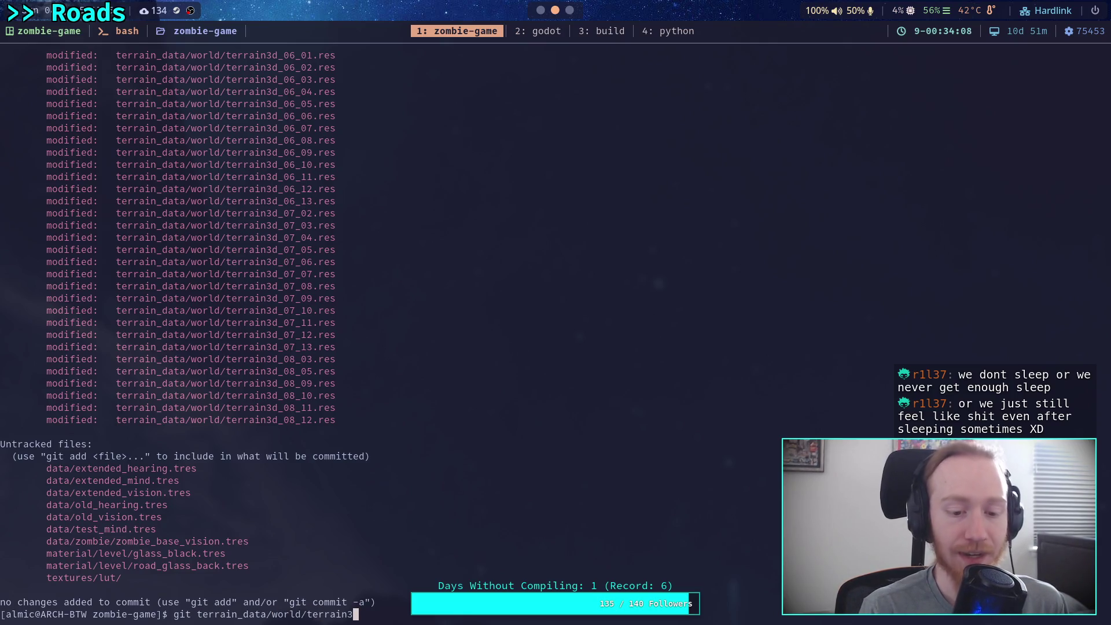
key("BackSpace")
key("BackSpace")
key("BackSpace")
type("*")
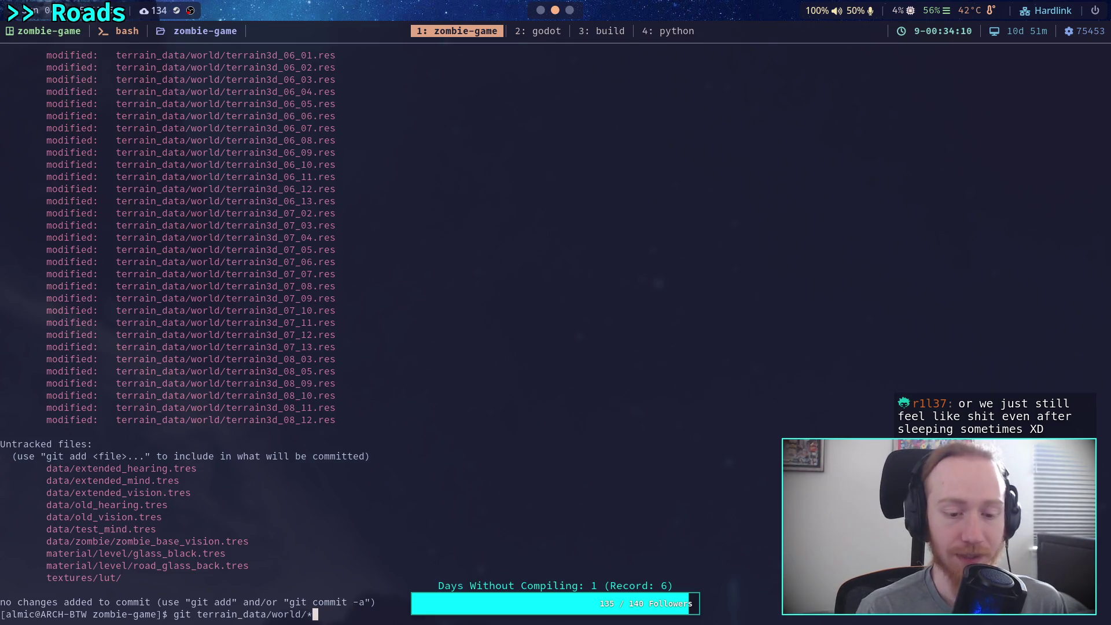
key("Return")
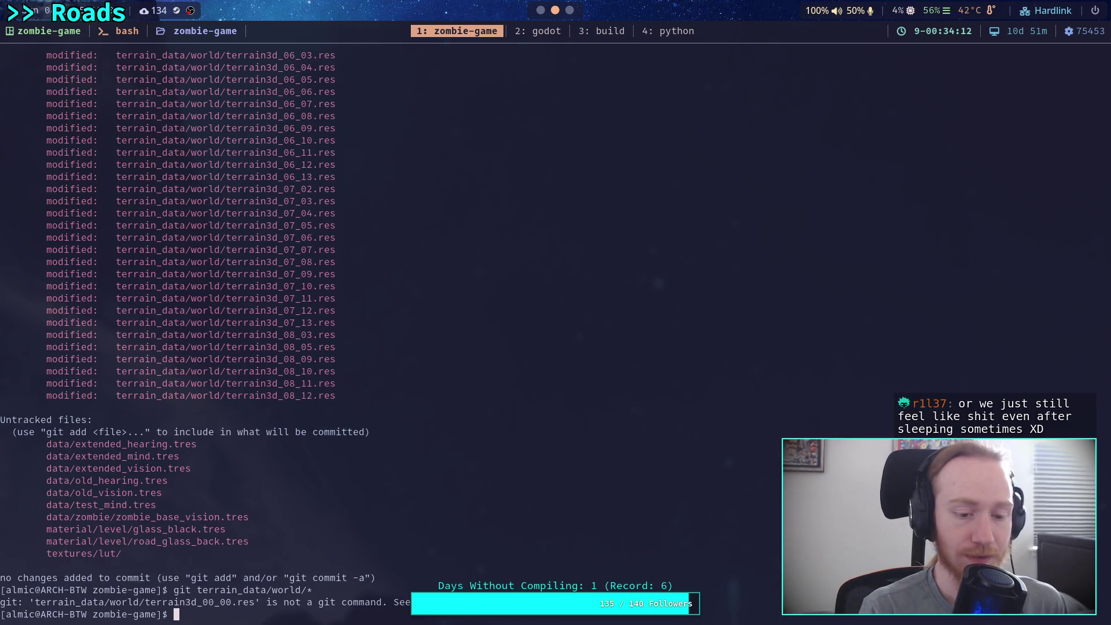
- Stage terrain_data/world/ with git add, rerun git status, and begin a diff of scene/
type("git add ter")
key("Tab")
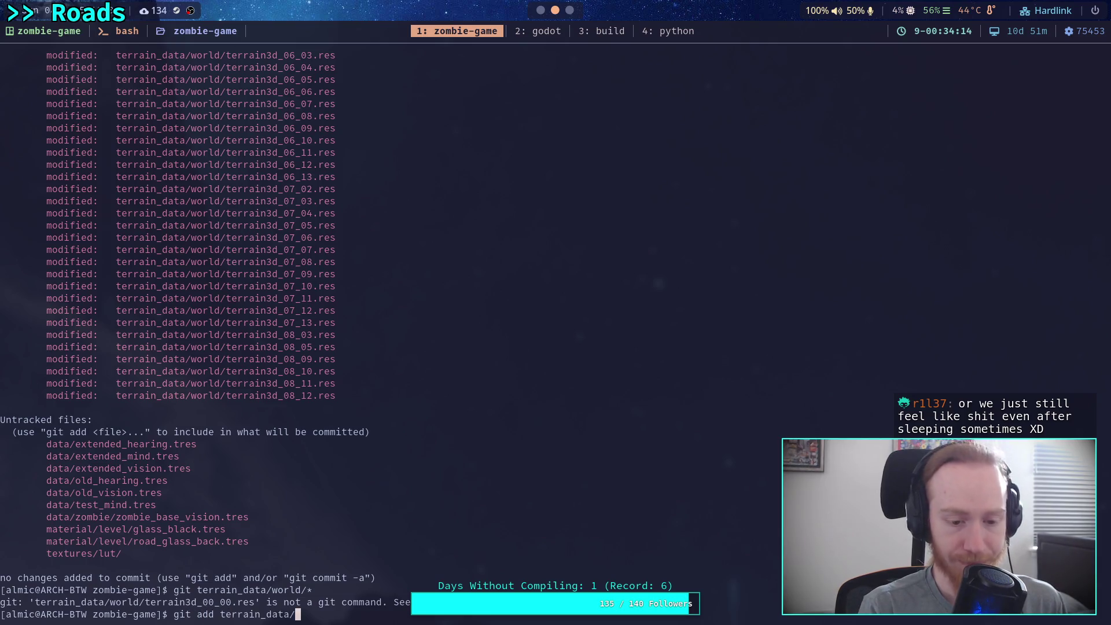
key("Tab")
key("Return")
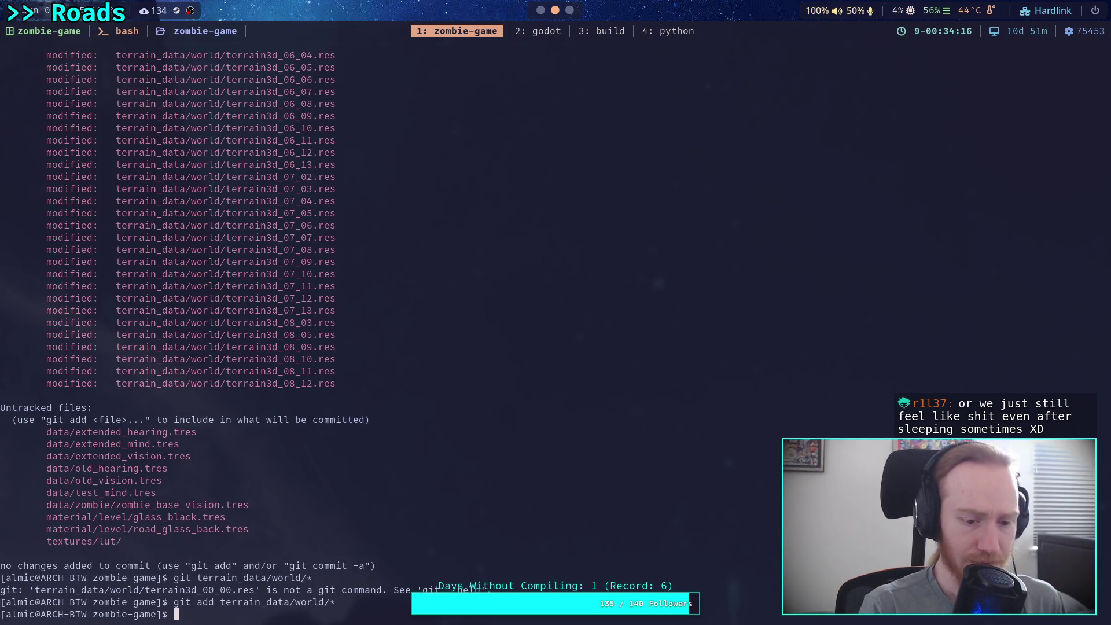
type("git status")
key("Return")
type("git diff")
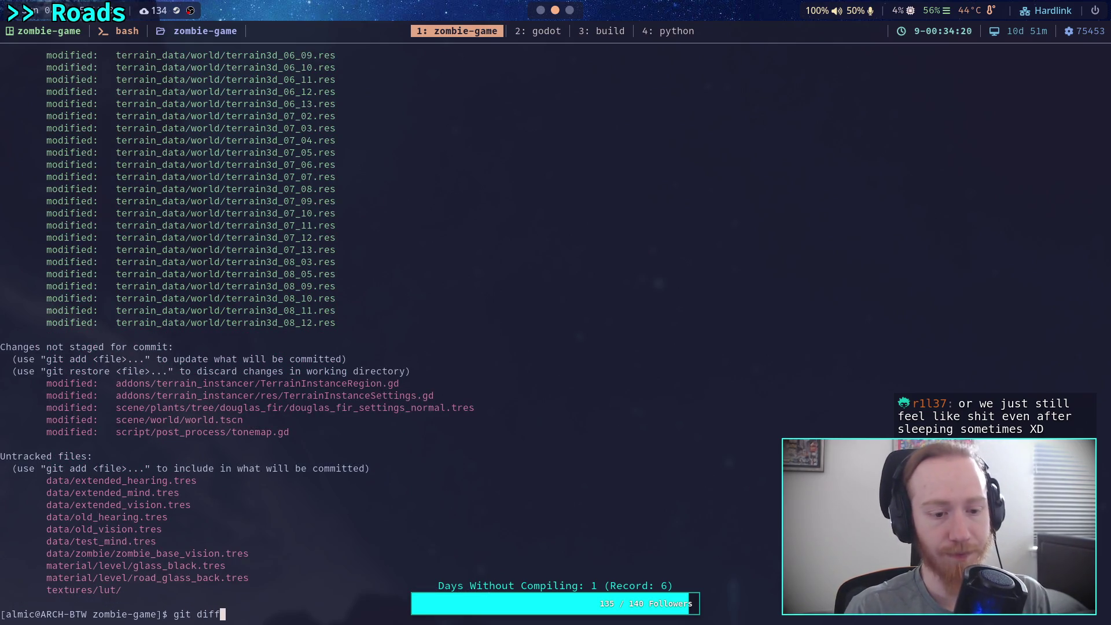
type(" sce")
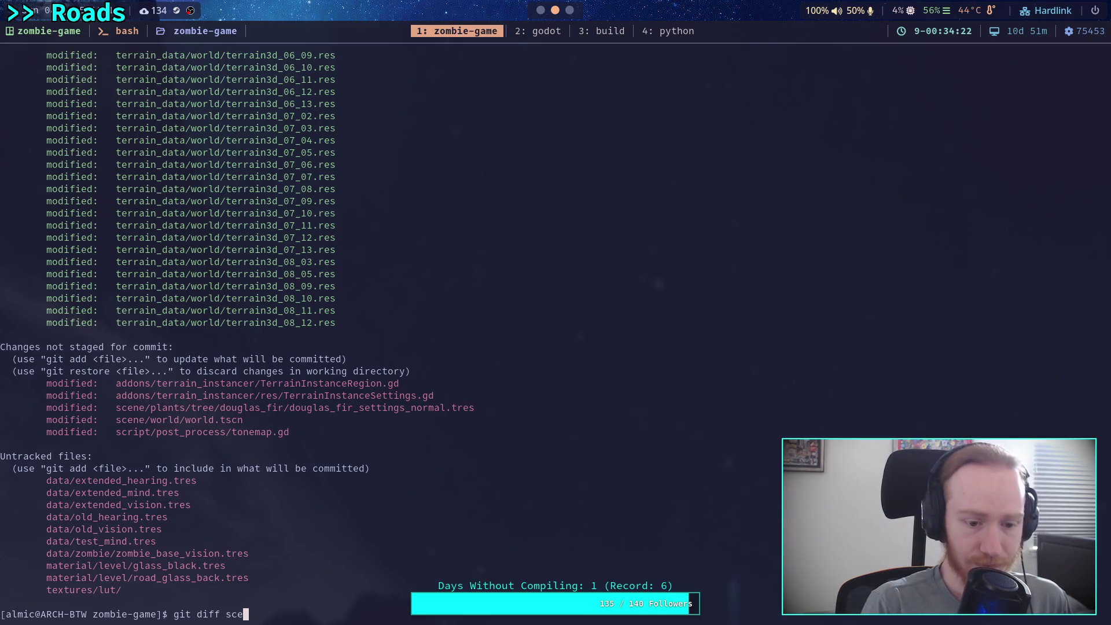
- Read through the git diff of scene/, covering the Roads node and road curve-point changes
key("Tab")
key("Return")
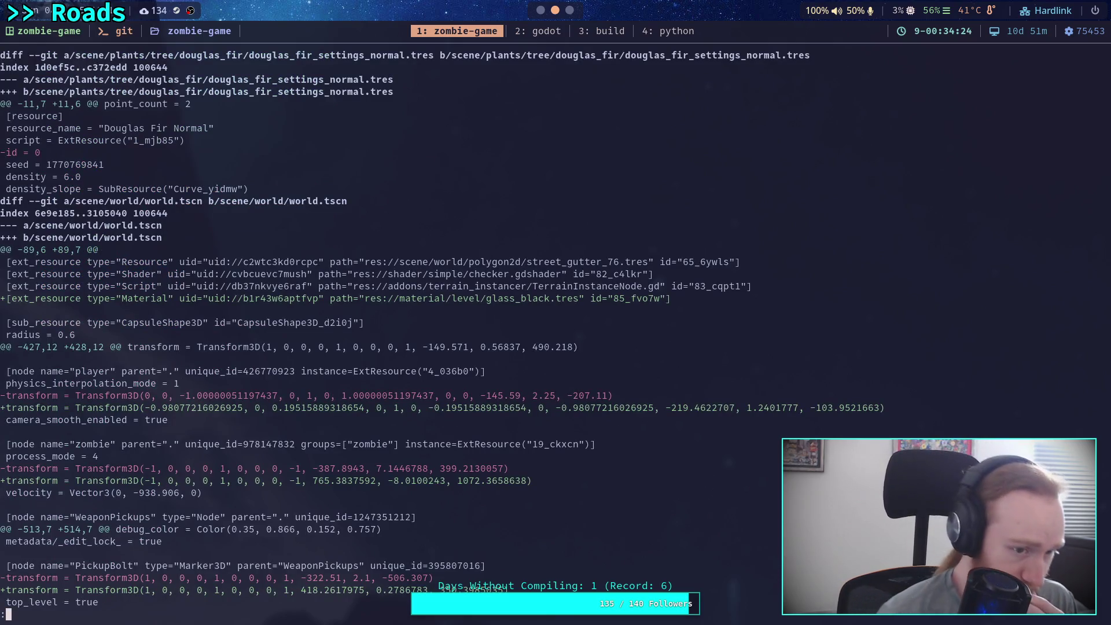
key("Down")
key("Down")
key("Down")
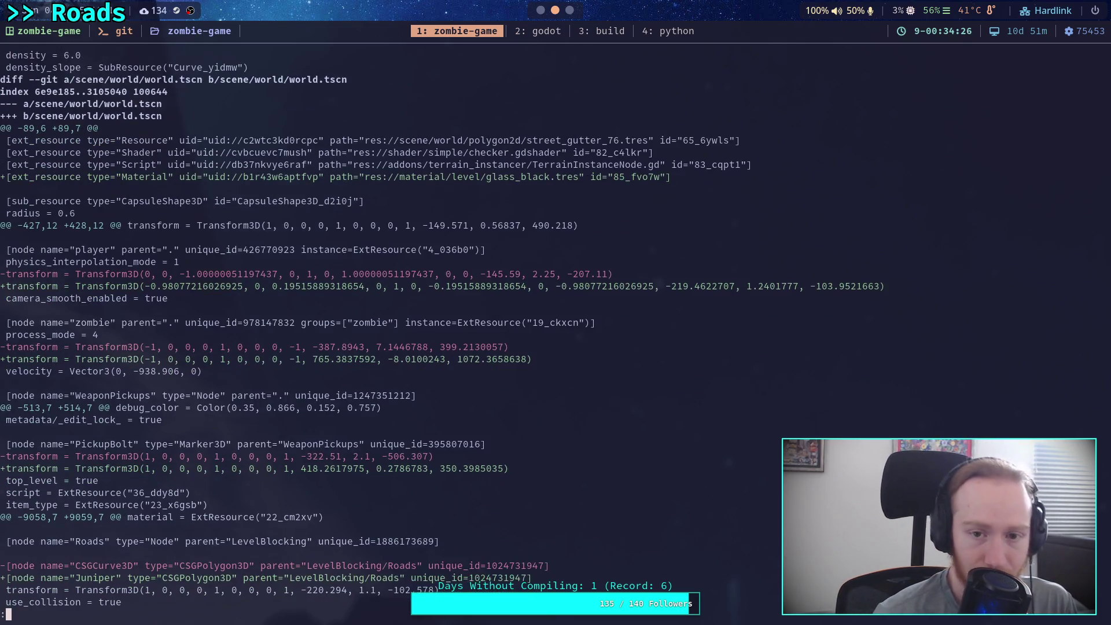
key("Down")
key("Down")
key("Down")
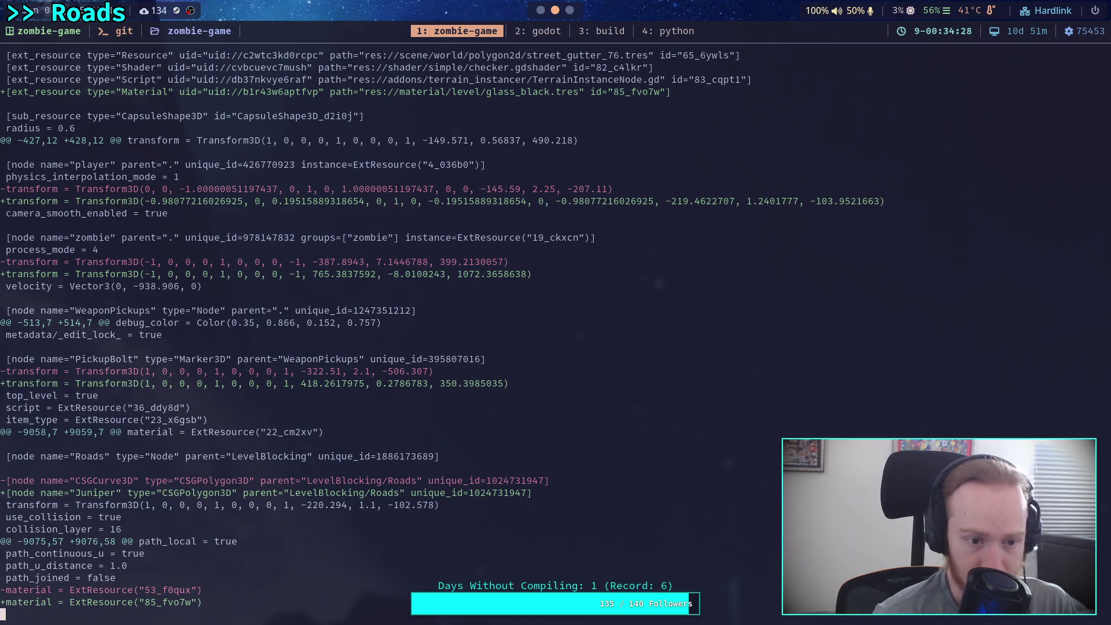
key("Down")
key("Down")
key("Down")
key("Down")
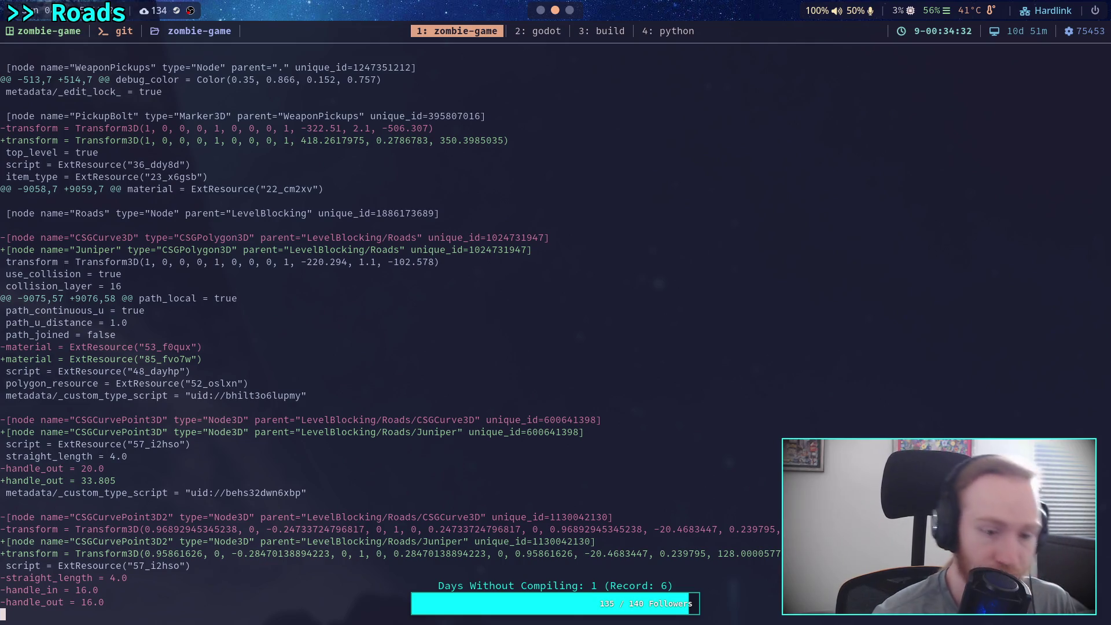
key("Down")
key("Down")
key("Down")
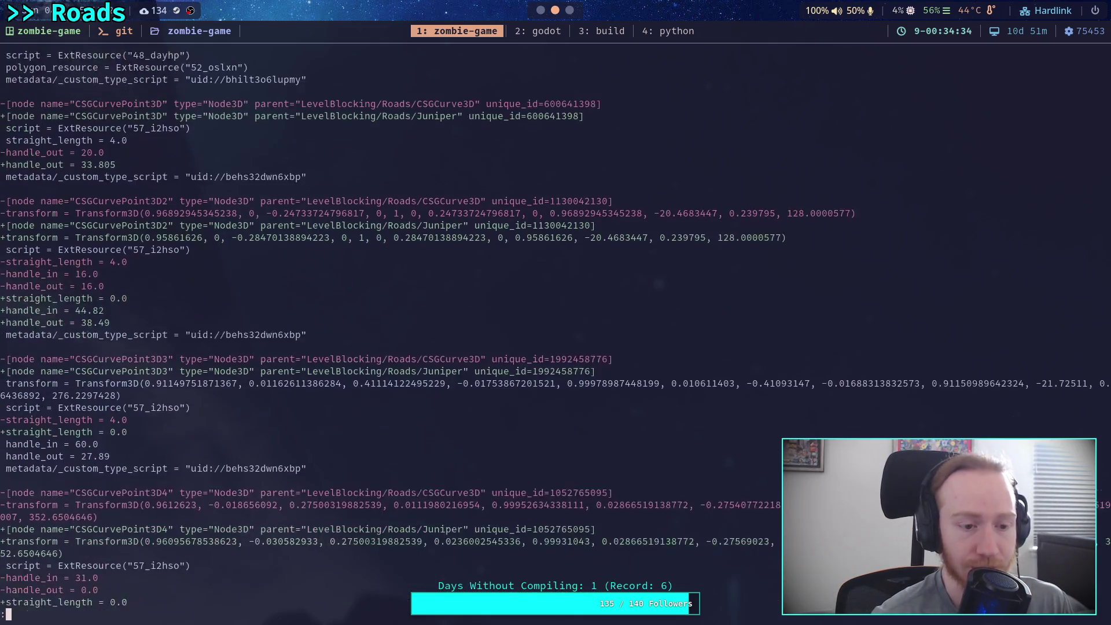
key("Down")
key("Down")
key("Down")
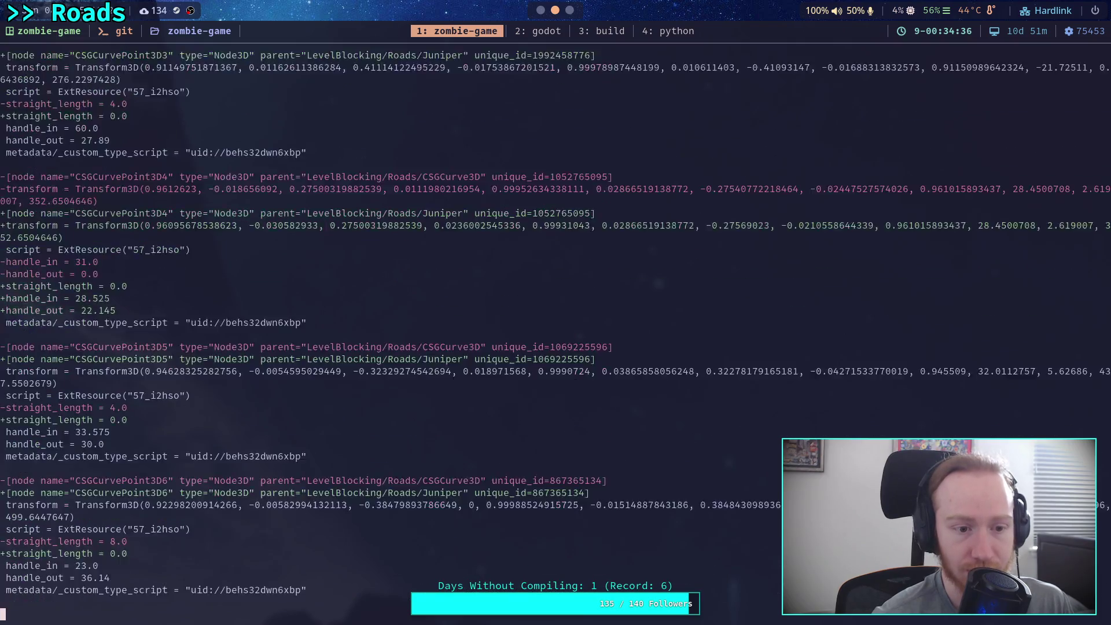
key("Down")
key("Down")
key("Down")
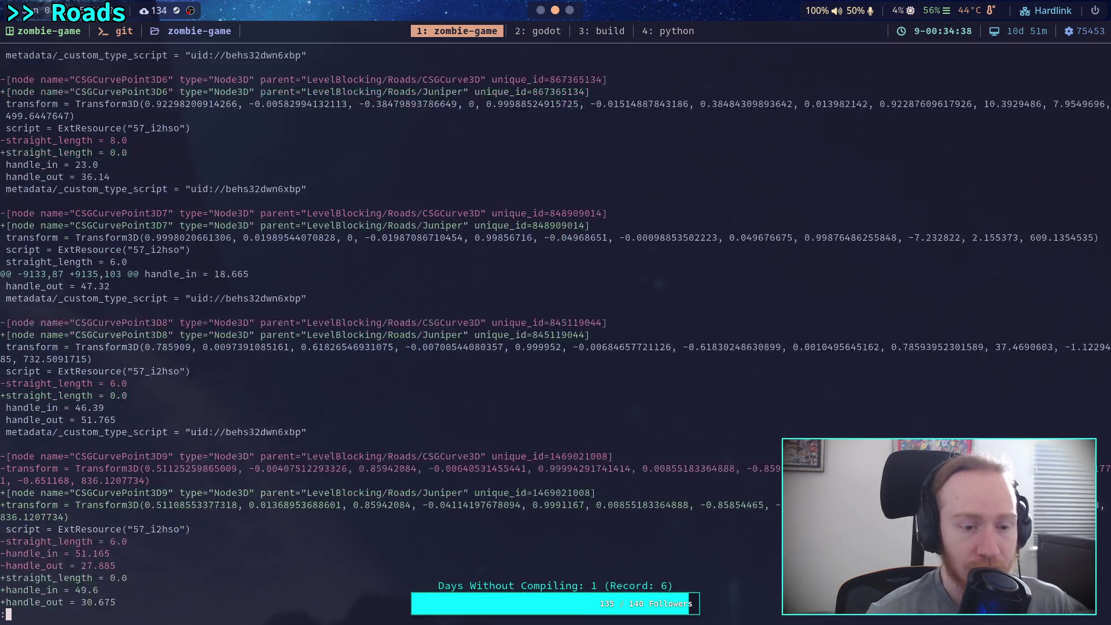
key("Down")
key("Down")
key("Down")
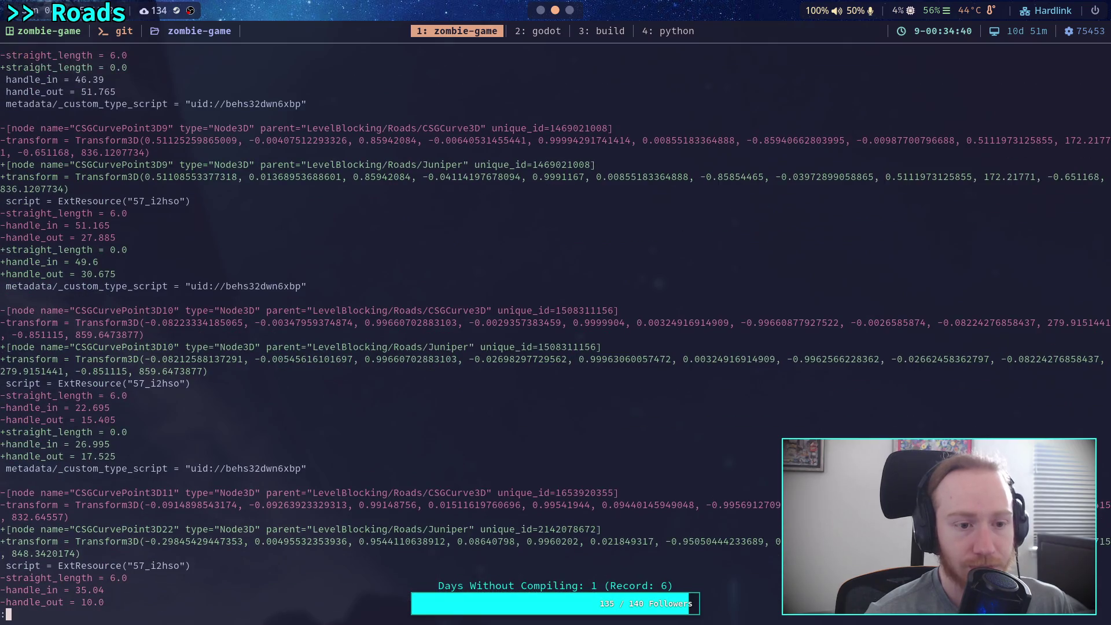
key("Down")
key("Down")
key("Down")
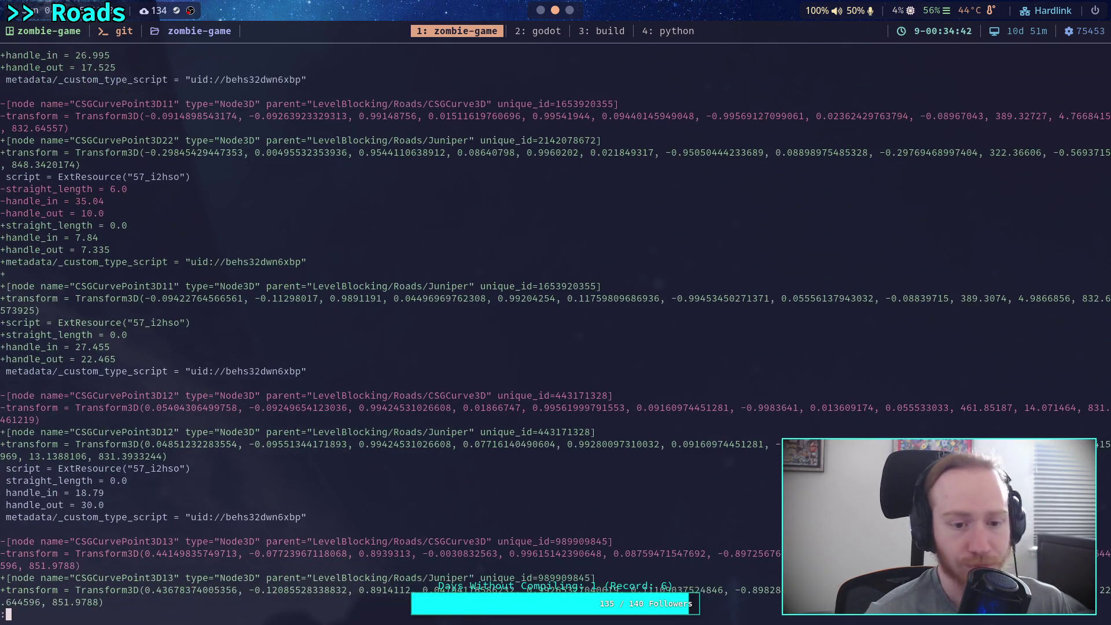
key("Down")
key("Down")
key("Down")
key("Down")
key("Down")
key("Down")
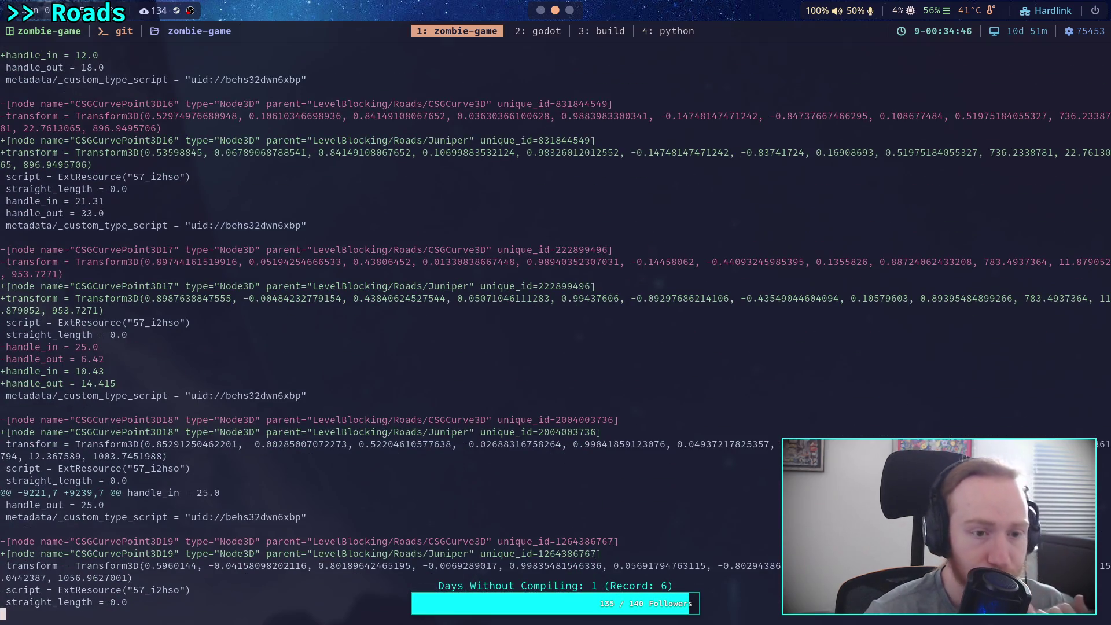
key("Down")
key("Down")
key("Down")
- Run git status and prepare an unexecuted git add of material/level/
type("q")
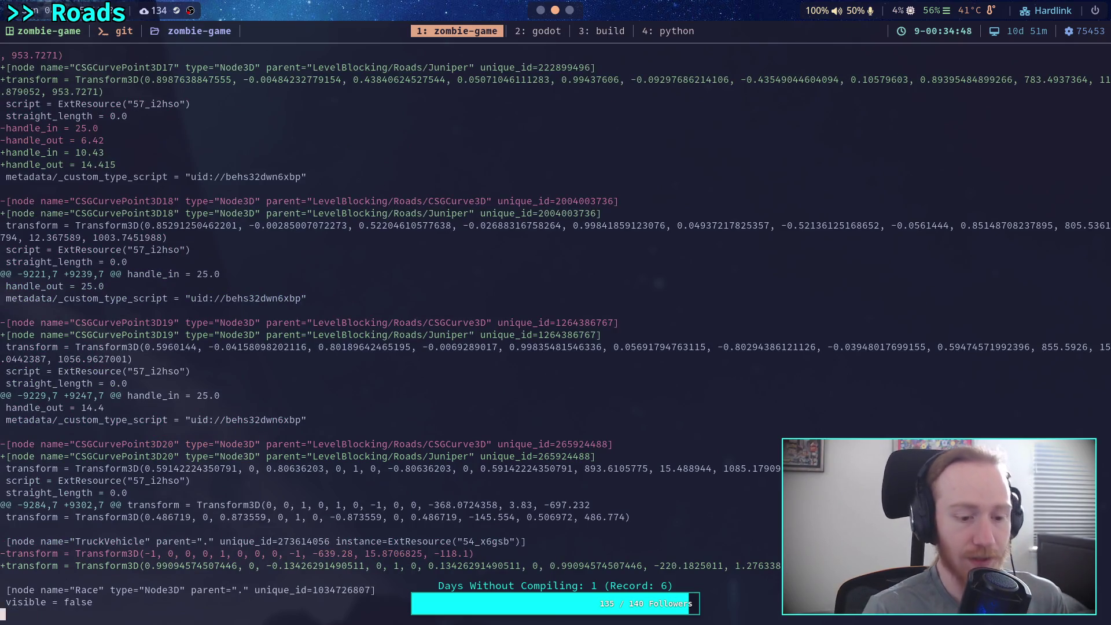
type("gitstatus")
key("Return")
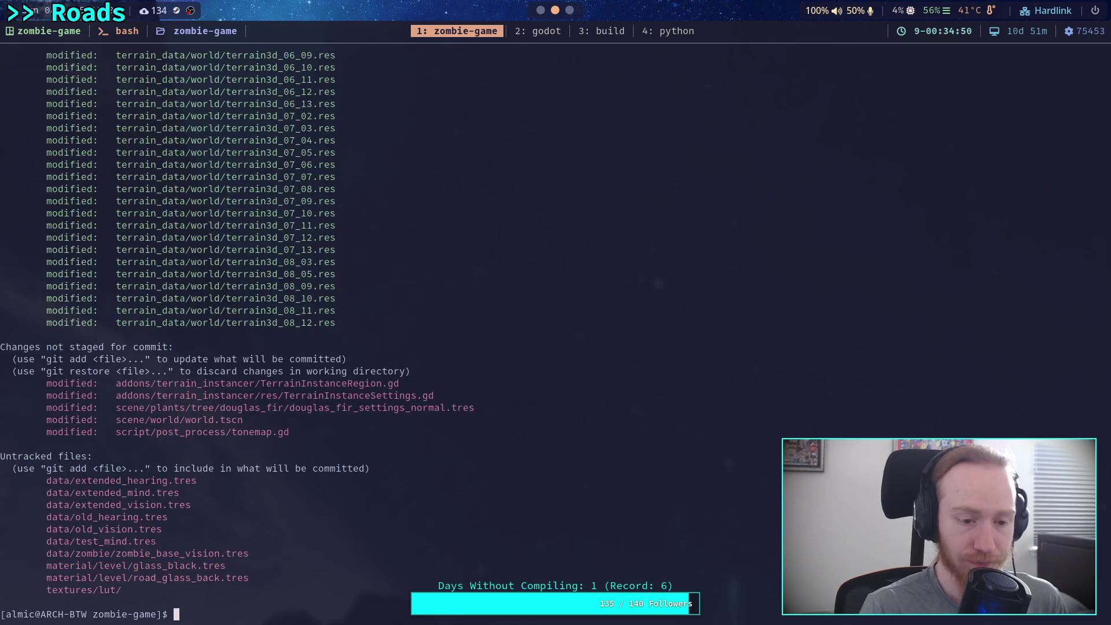
type("git add ")
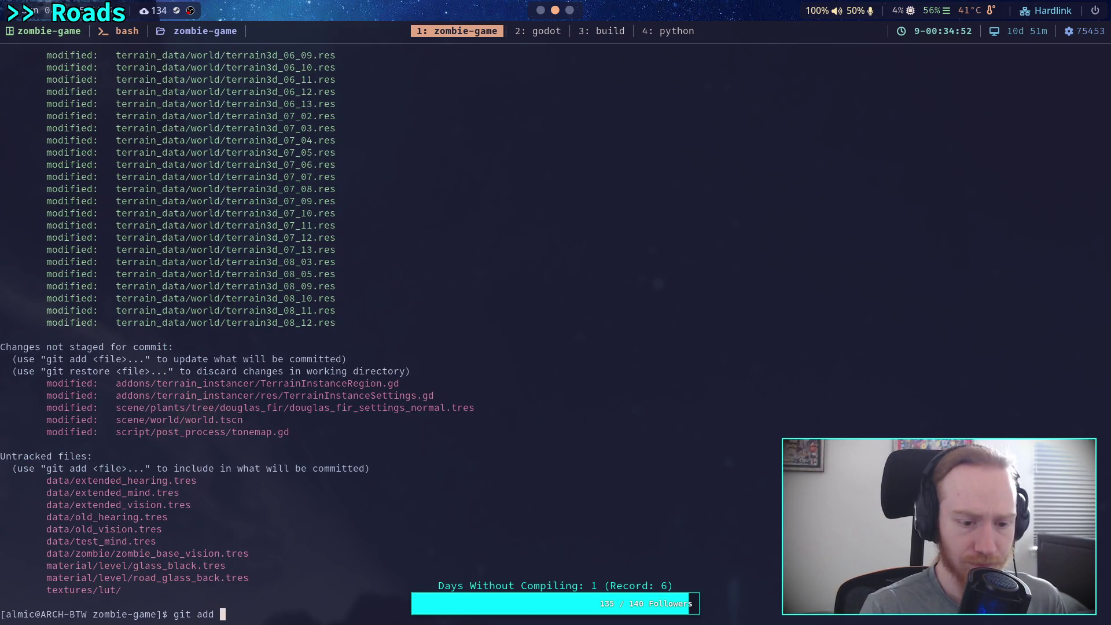
type("material/le")
key("Tab")
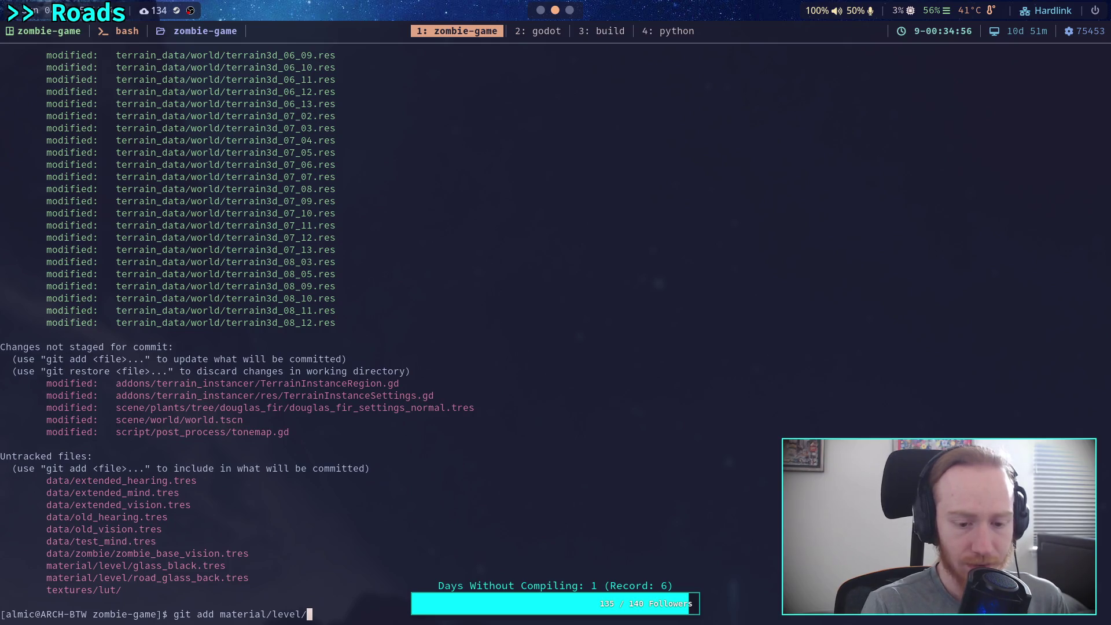
key("super+2")
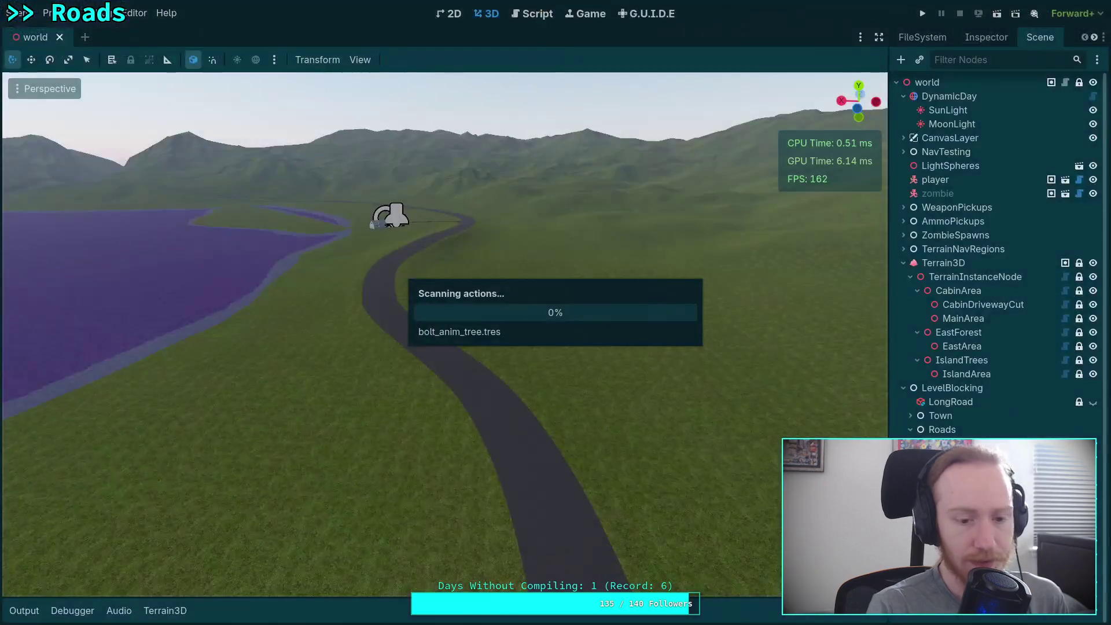
- Assign flat_black.tres to the Juniper road's material via Quick Load and save the scene
left_click(1088, 443)
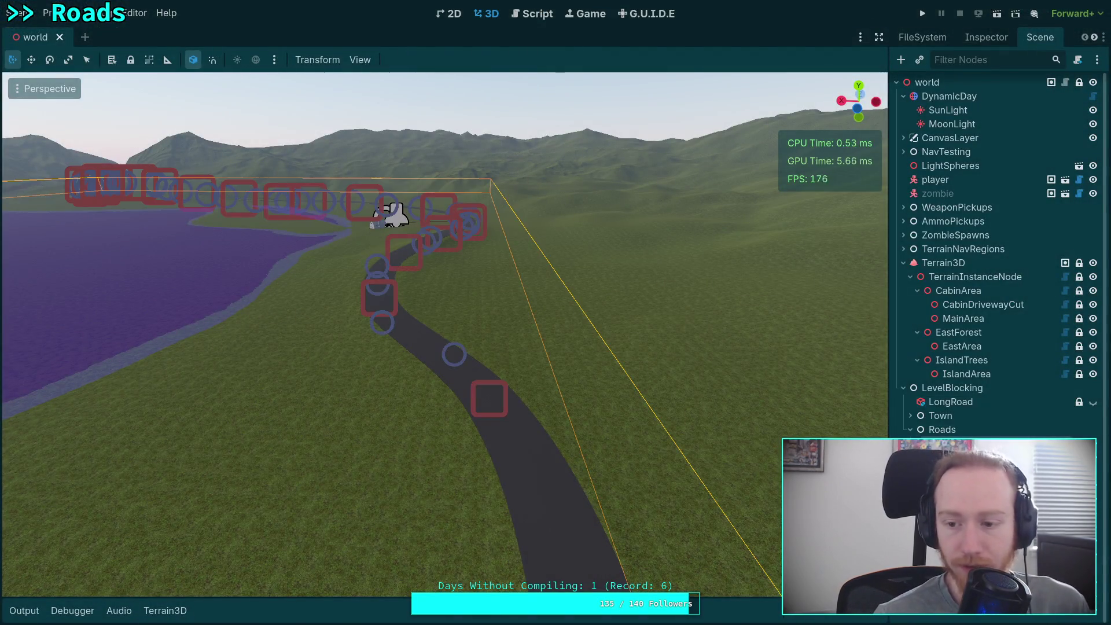
left_click(986, 37)
left_click(1088, 503)
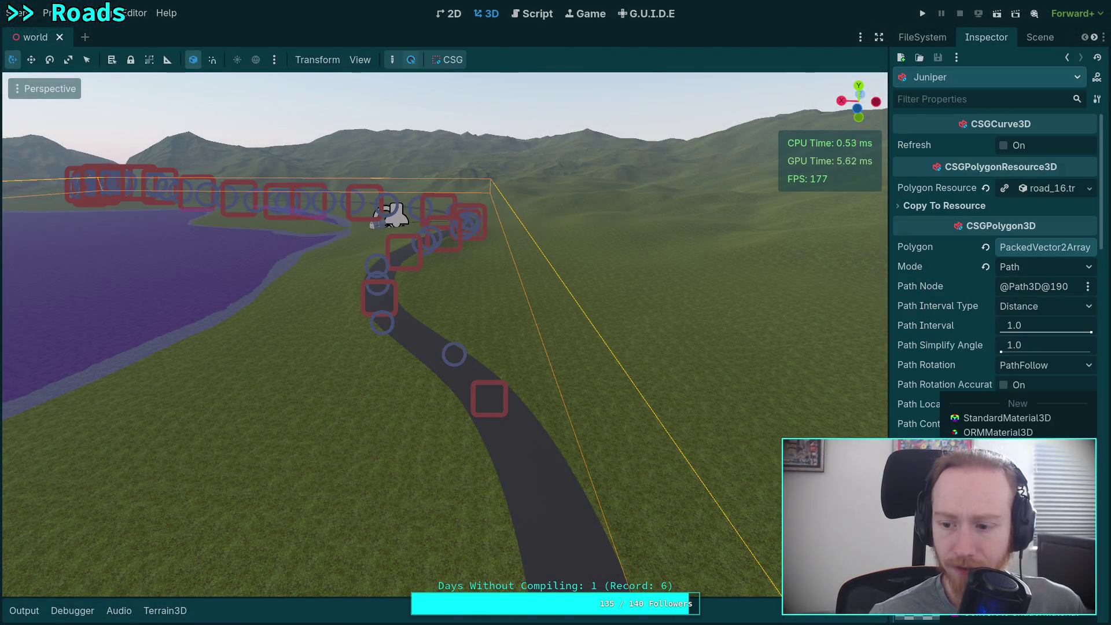
left_click(995, 596)
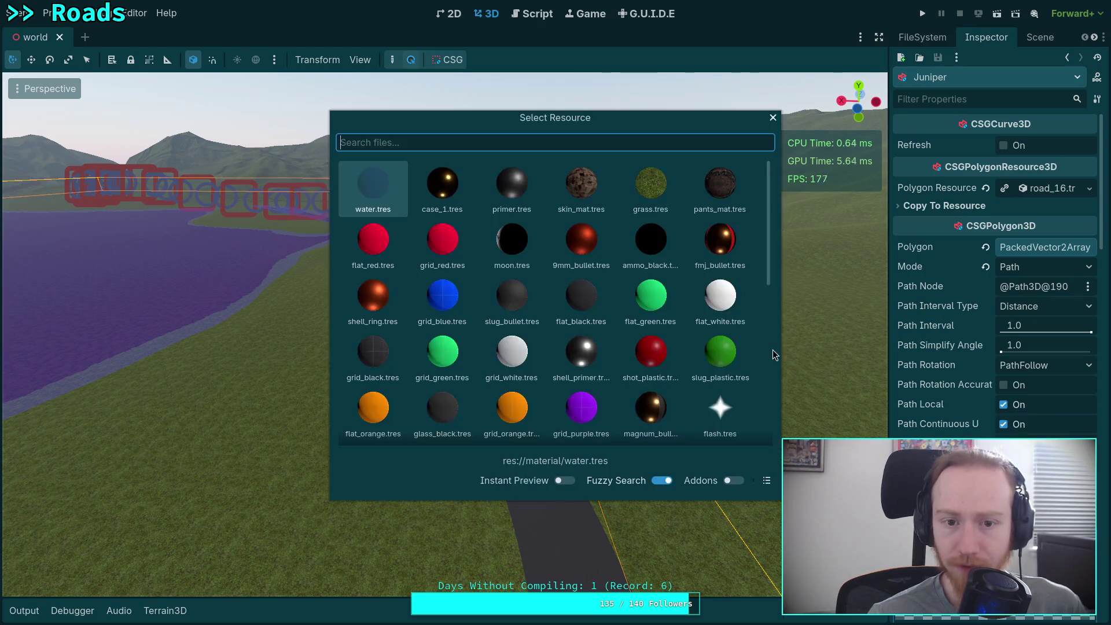
double_click(583, 320)
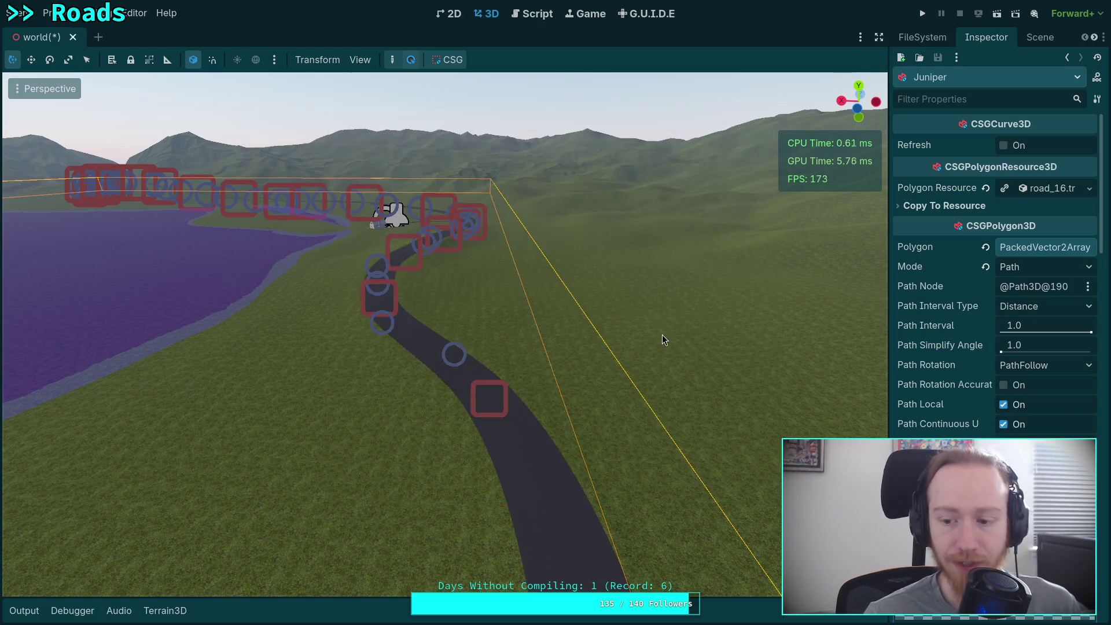
key("ctrl+s")
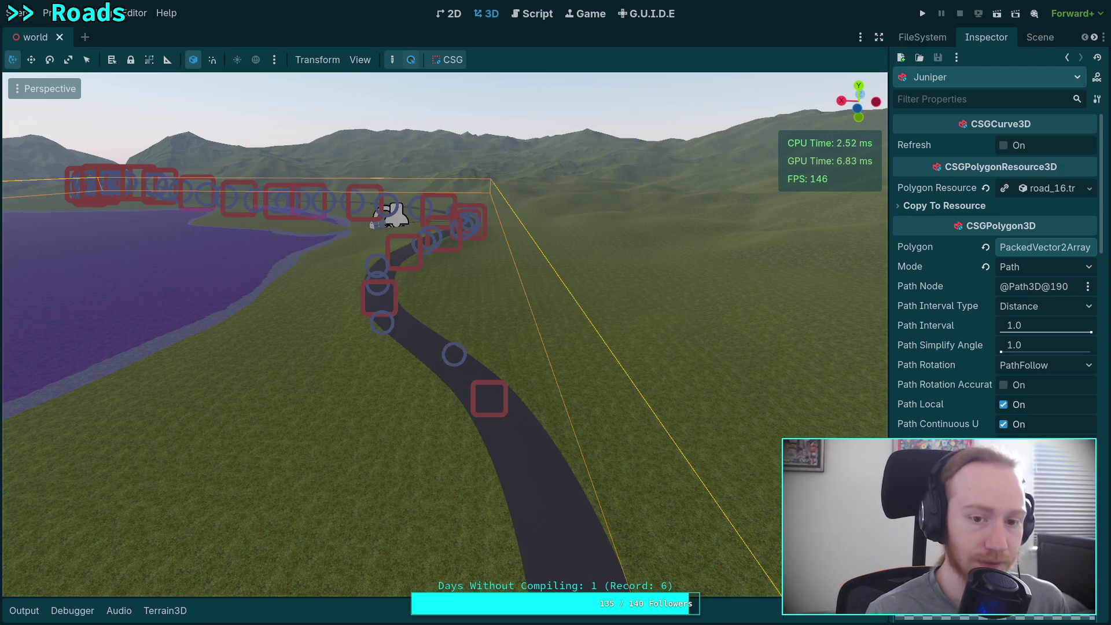
key("super+1")
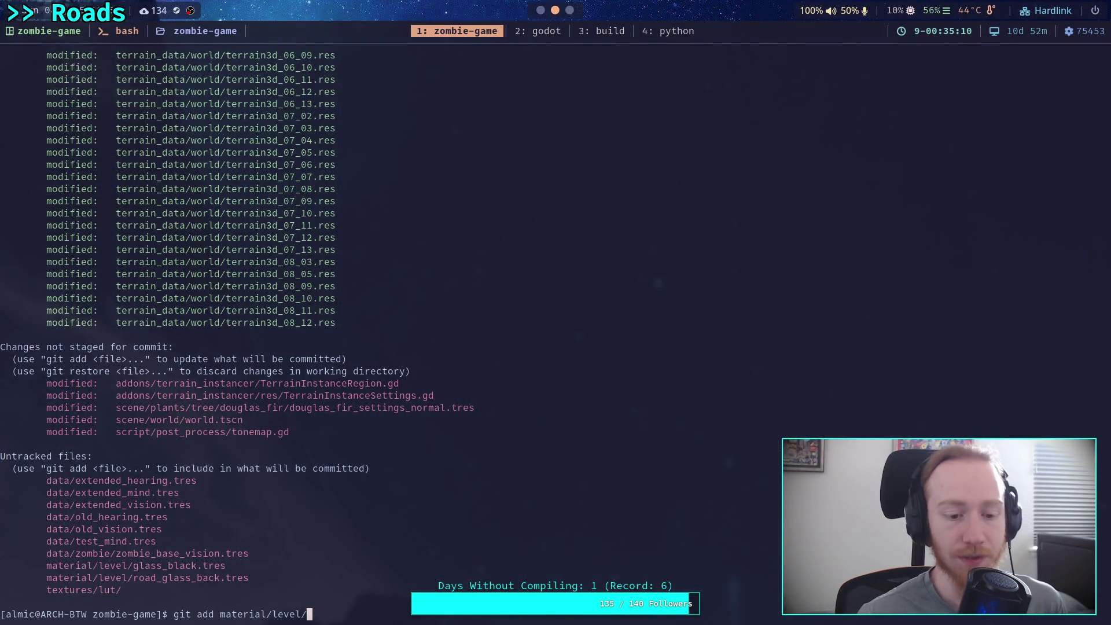
- Rerun git diff scene/, then start interactive patch staging of scene/world/world.tscn
key("Up")
key("Up")
key("Return")
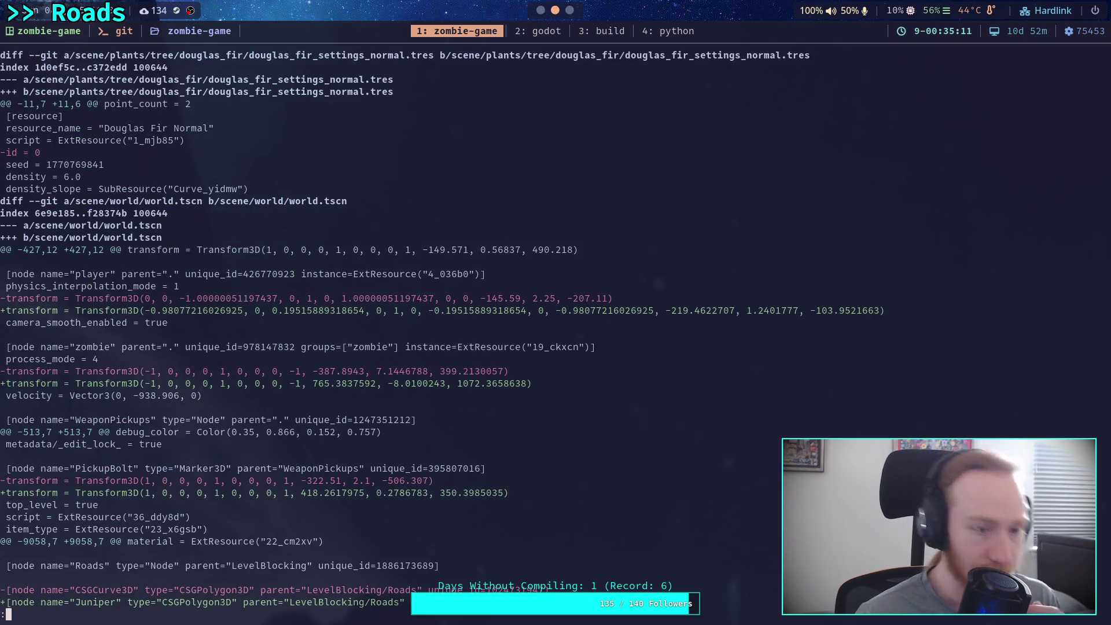
type("qgit add ")
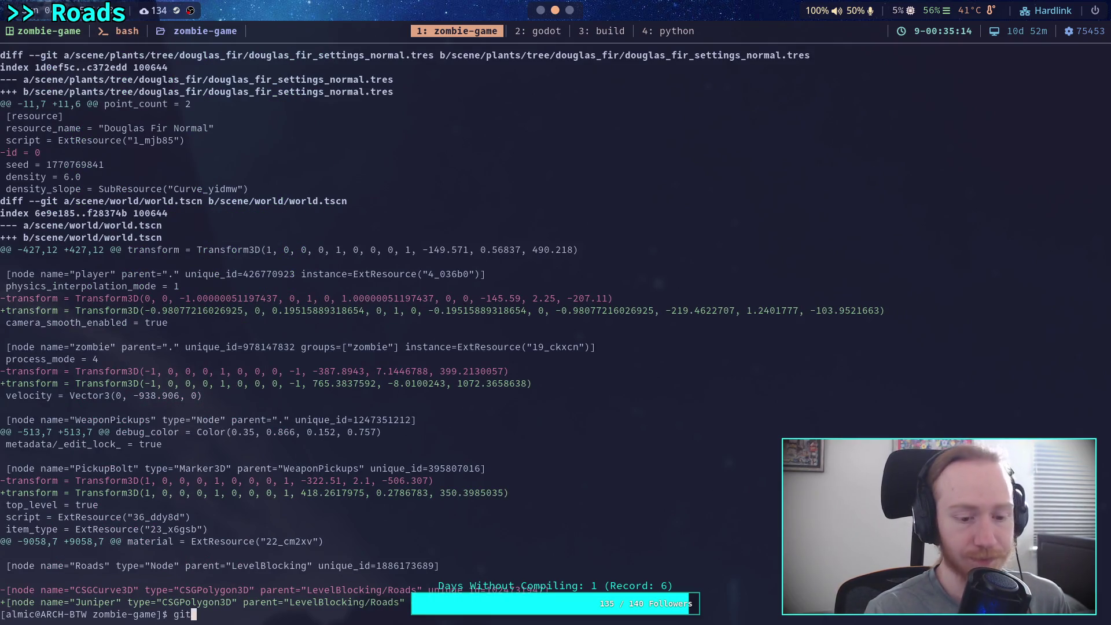
type("-i s")
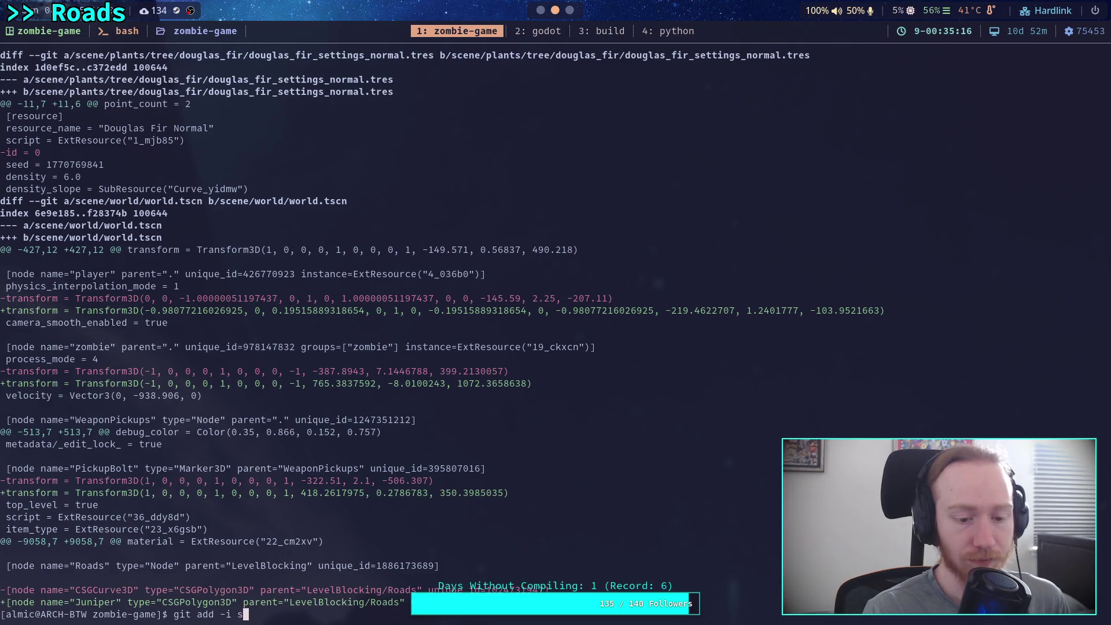
type("cene/world/world.tscn")
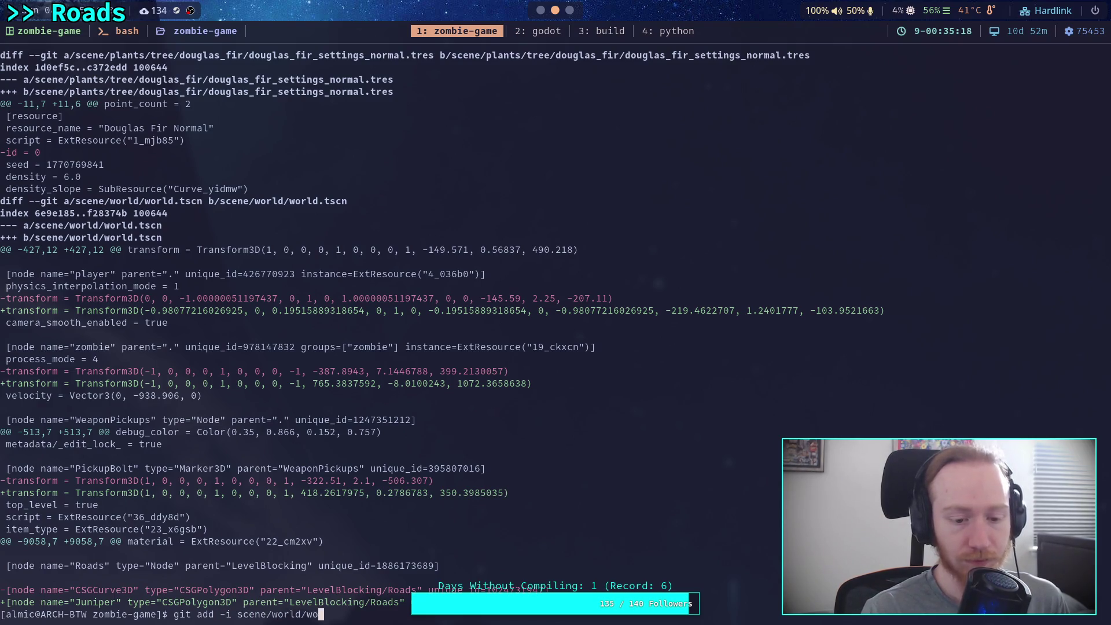
key("Return")
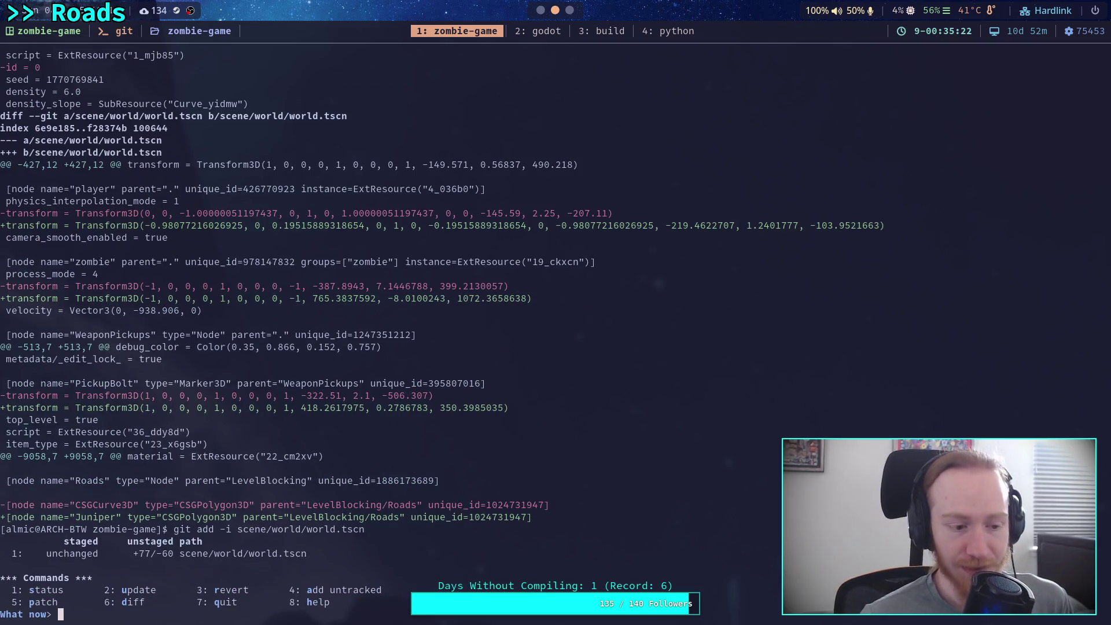
type("5")
key("Return")
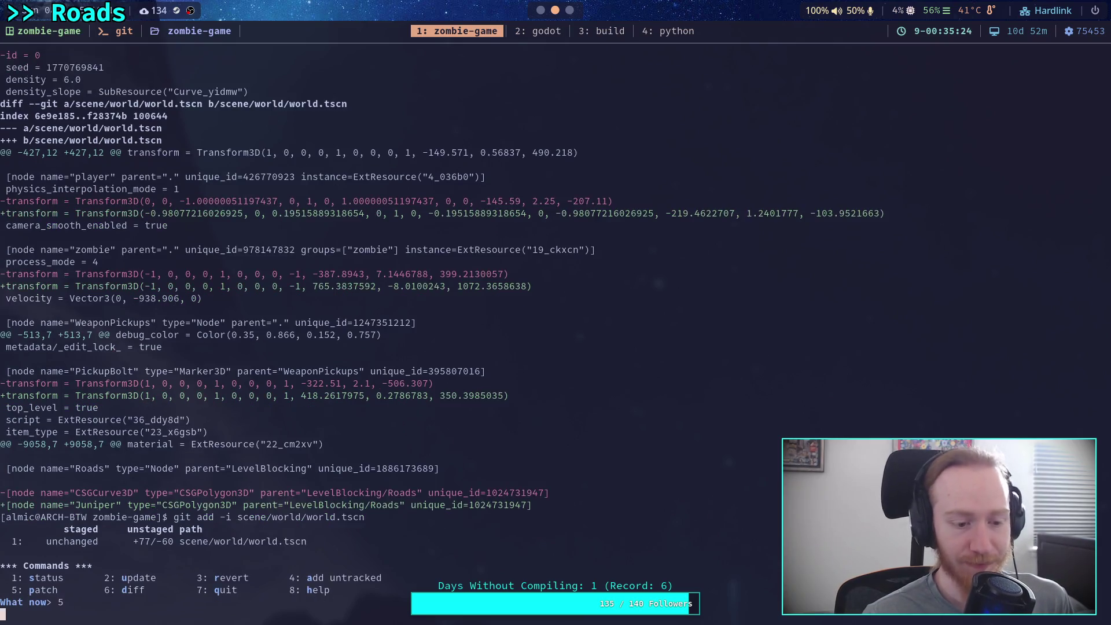
type("1")
key("Return")
key("Return")
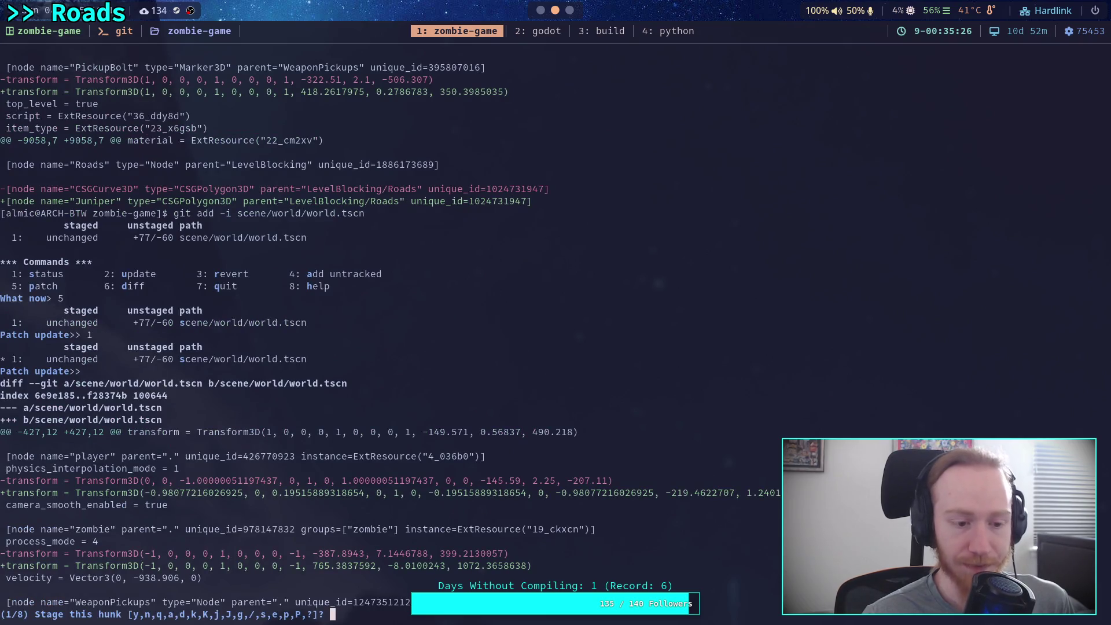
type("n")
- Skip the player/zombie hunk, stage the Juniper rename and curve-point hunks, skip the TruckVehicle hunk
key("Return")
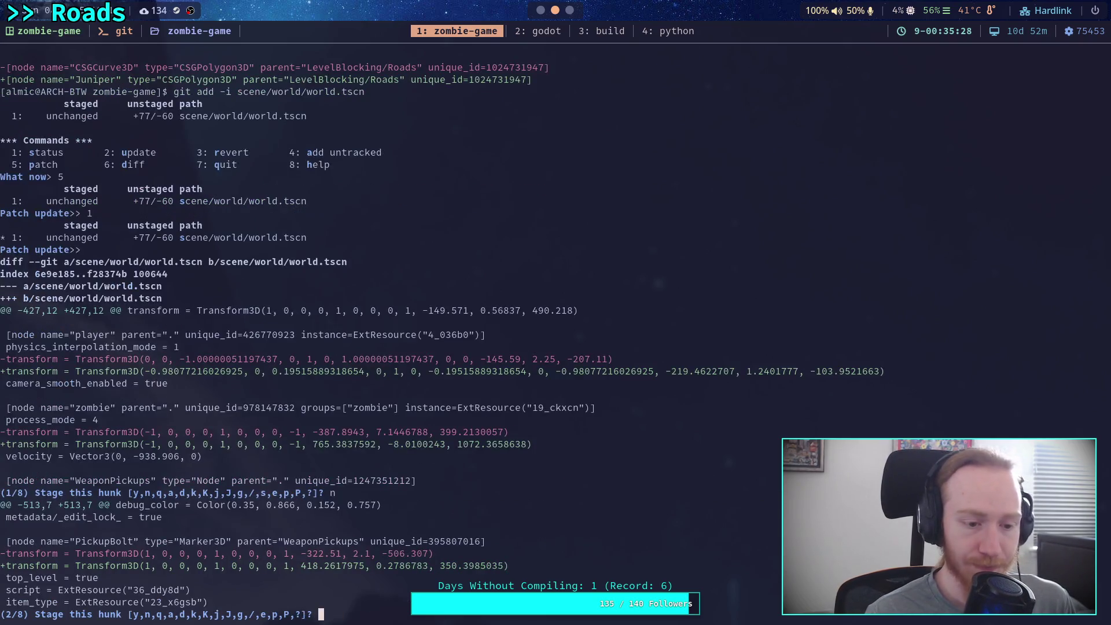
type("n")
key("Return")
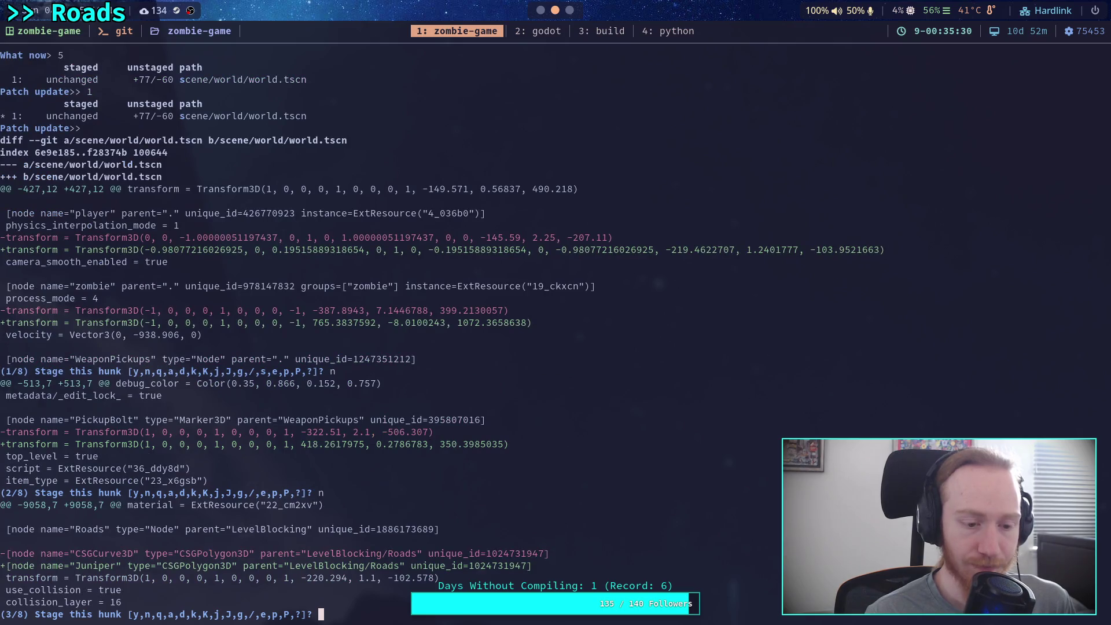
type("y")
key("Return")
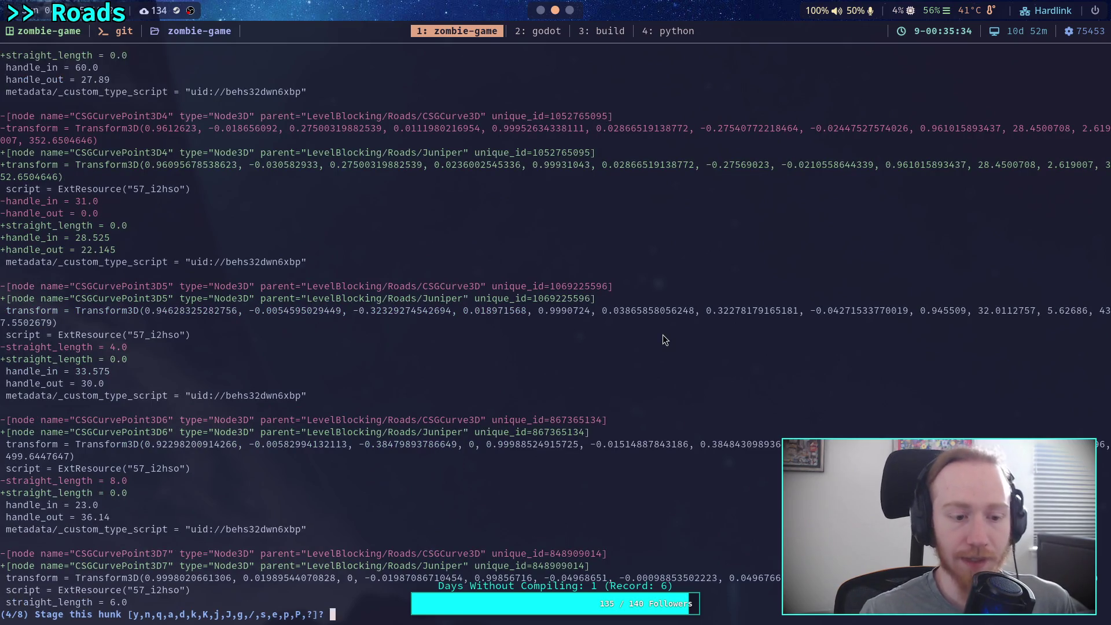
scroll(651, 400, "up", 10)
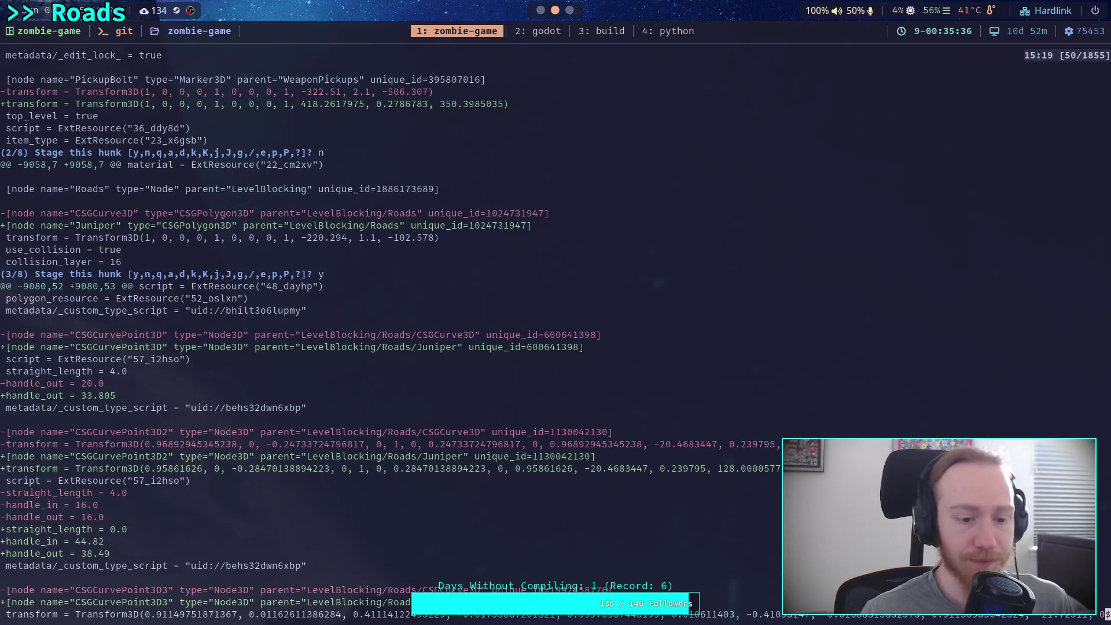
scroll(656, 402, "down", 10)
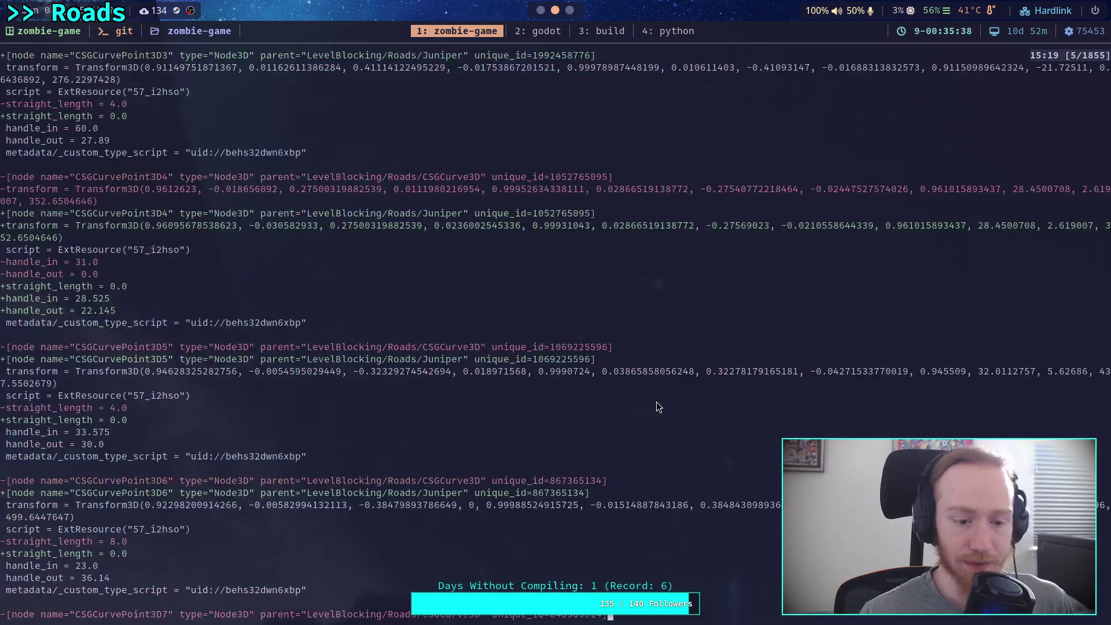
type("y")
key("Return")
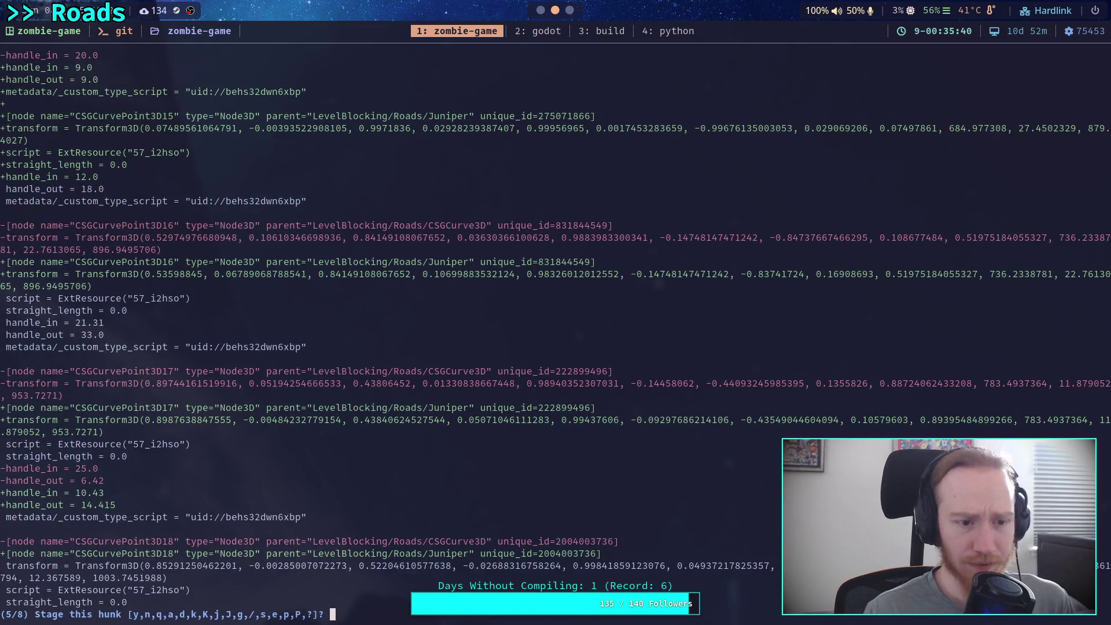
type("y")
key("Return")
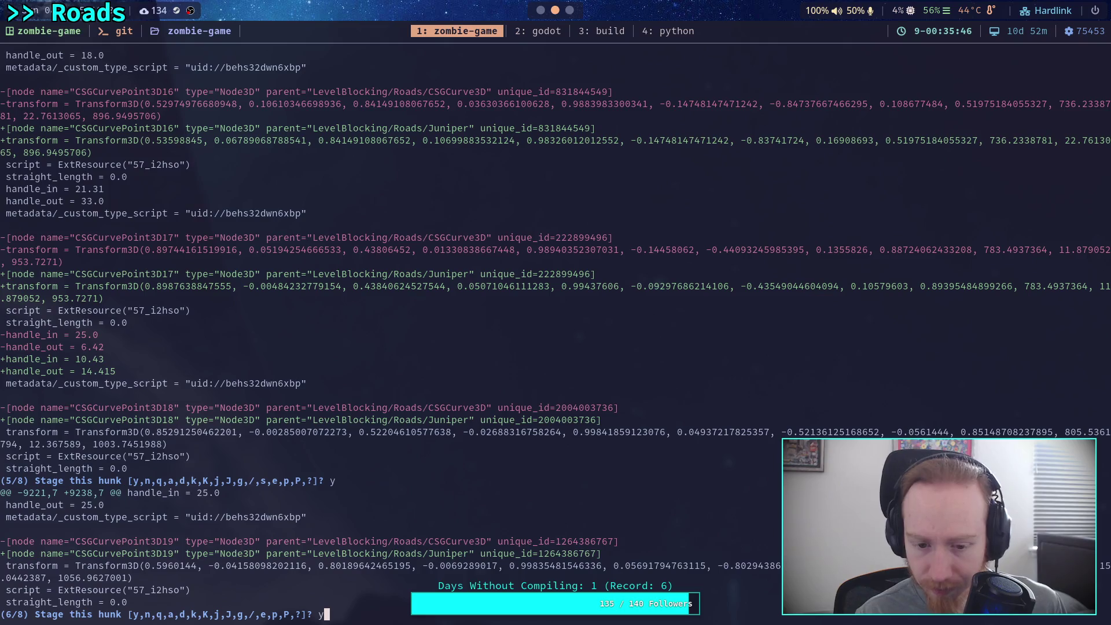
key("Return")
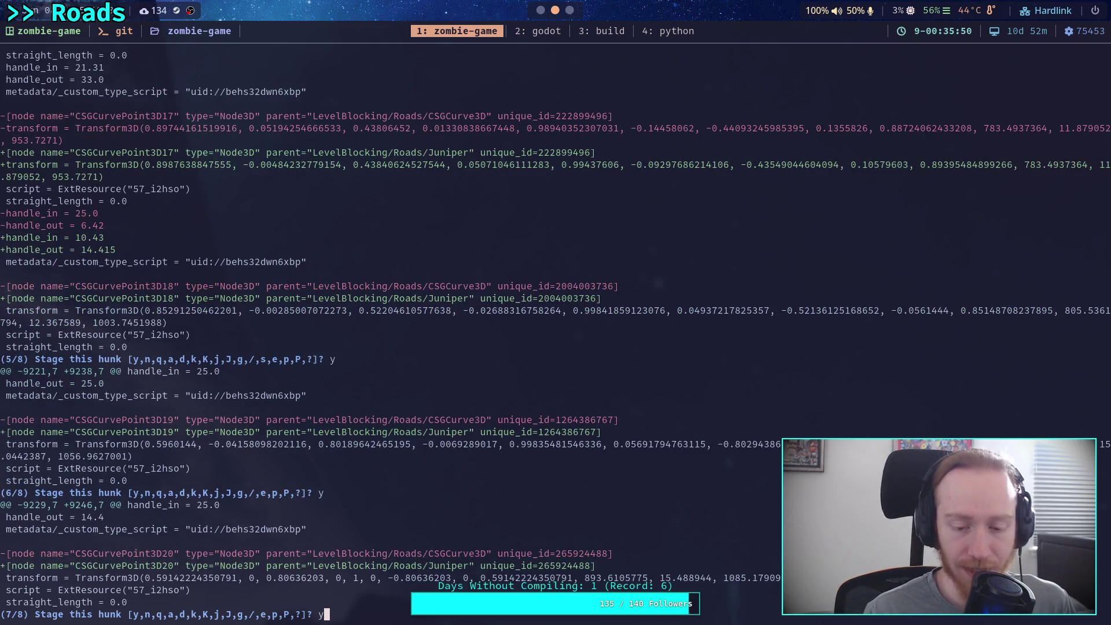
key("Return")
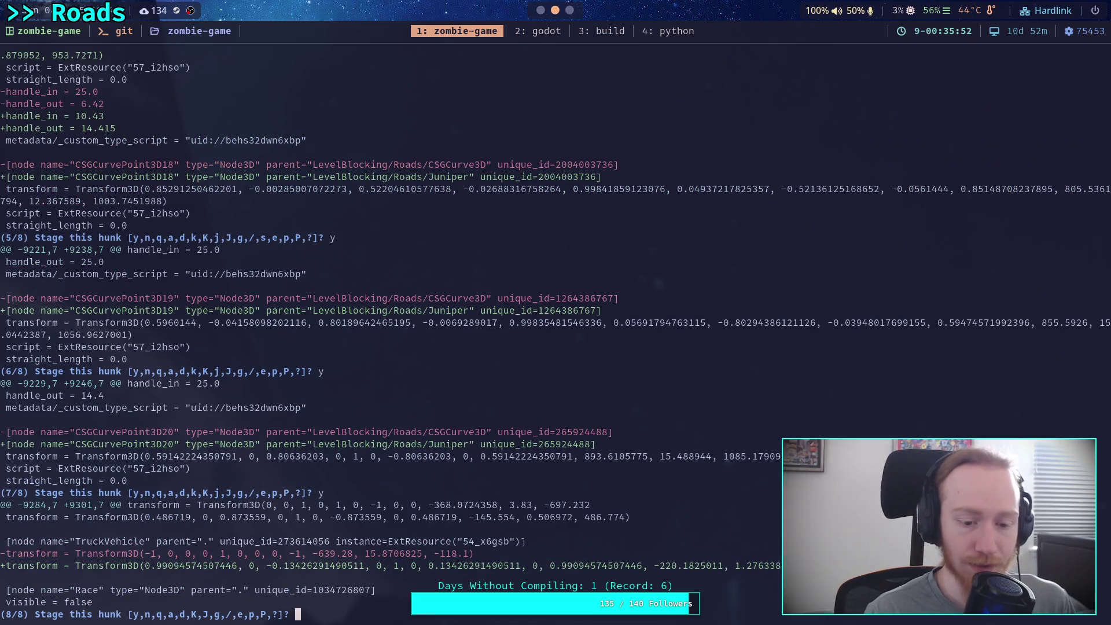
type("n")
key("Return")
type("q")
key("Return")
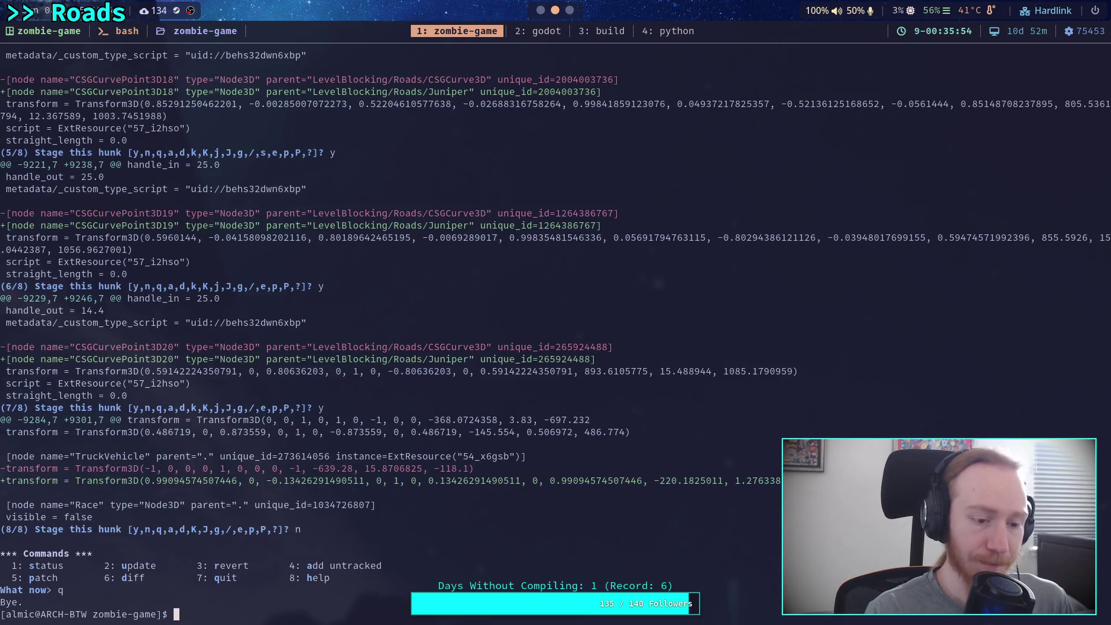
type("git status")
key("Return")
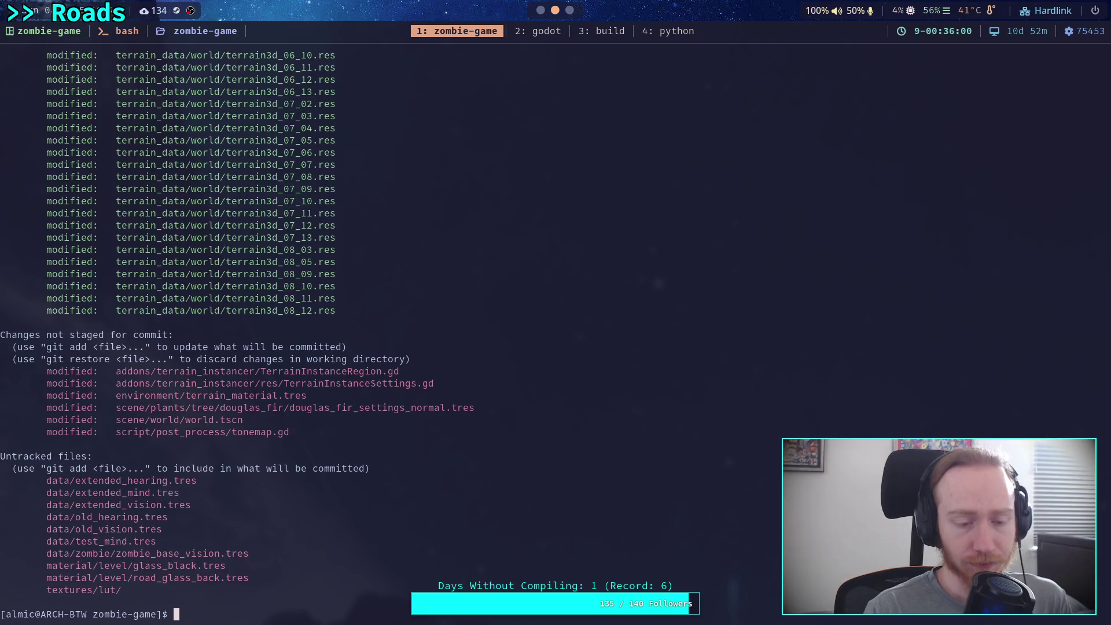
- Show the git diff of environment/terrain_material.tres
type("git ")
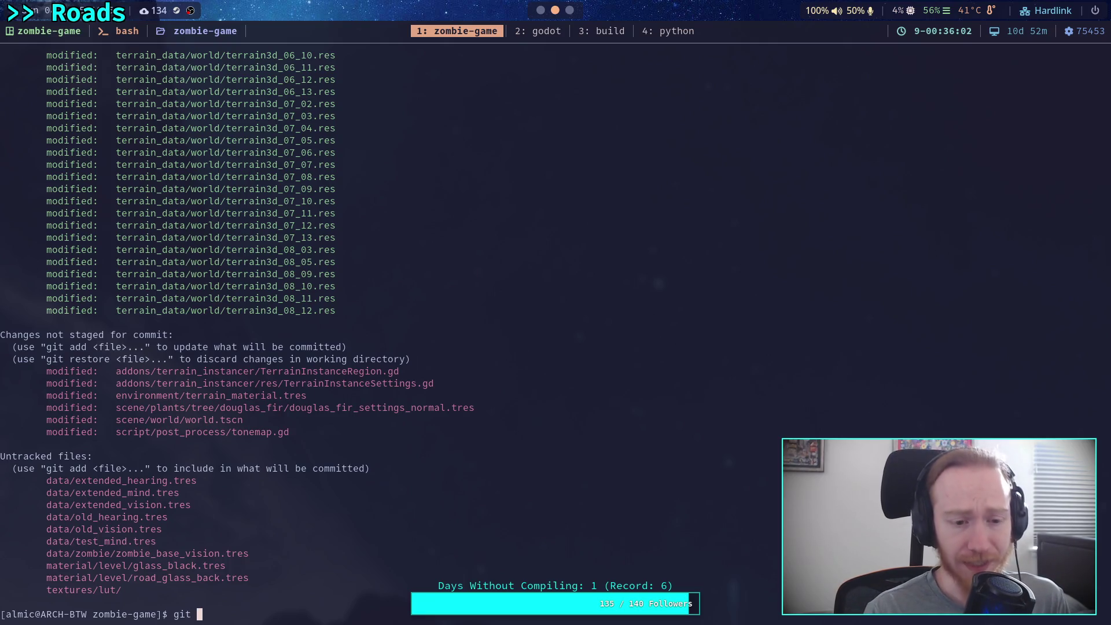
type("dif")
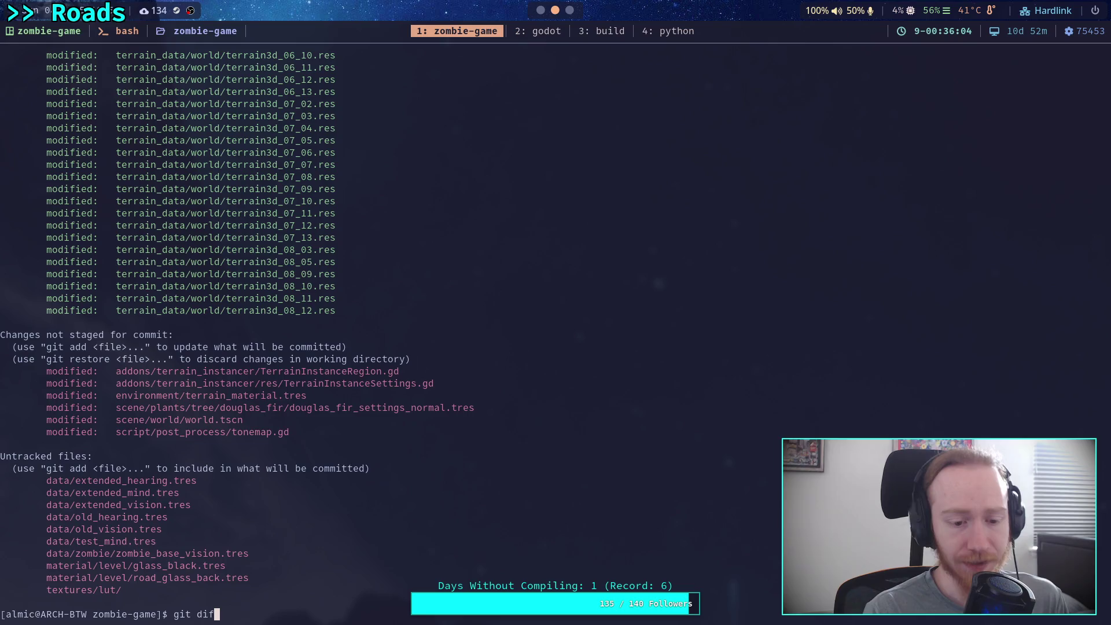
type(" environment/terrain_material.tres")
key("Return")
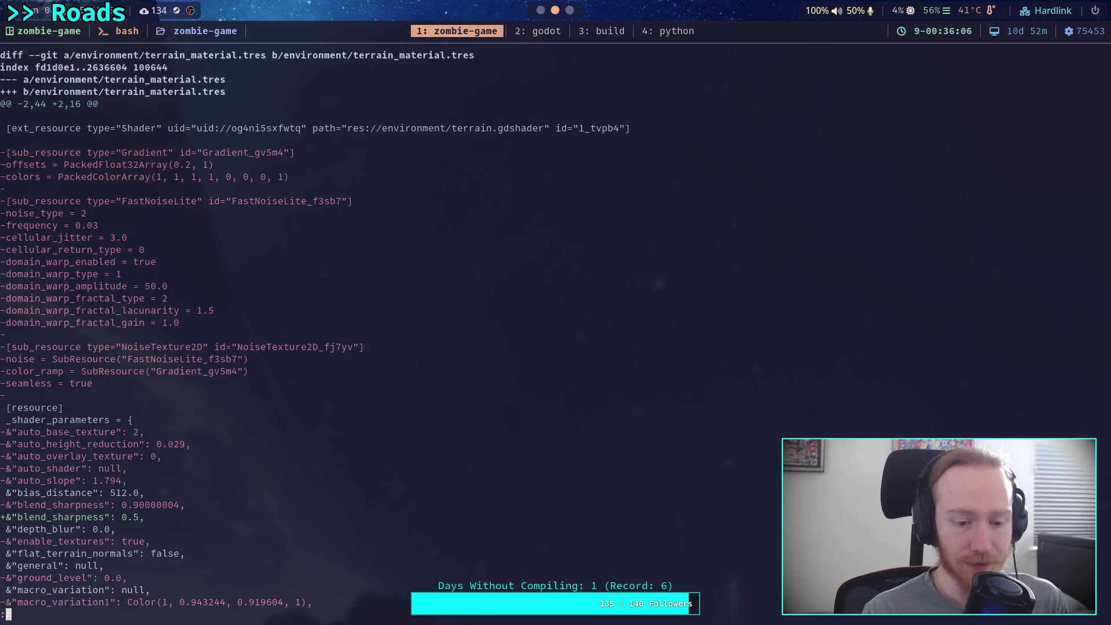
key("Down")
key("Down")
key("Down")
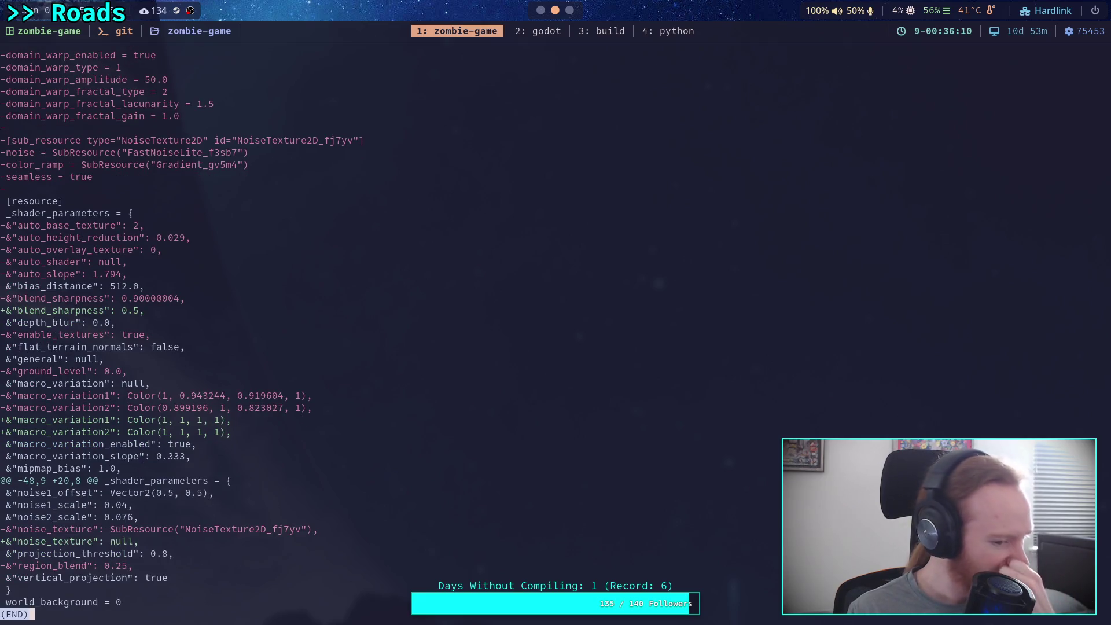
- Save the world scene in Godot and quit the editor
key("super+2")
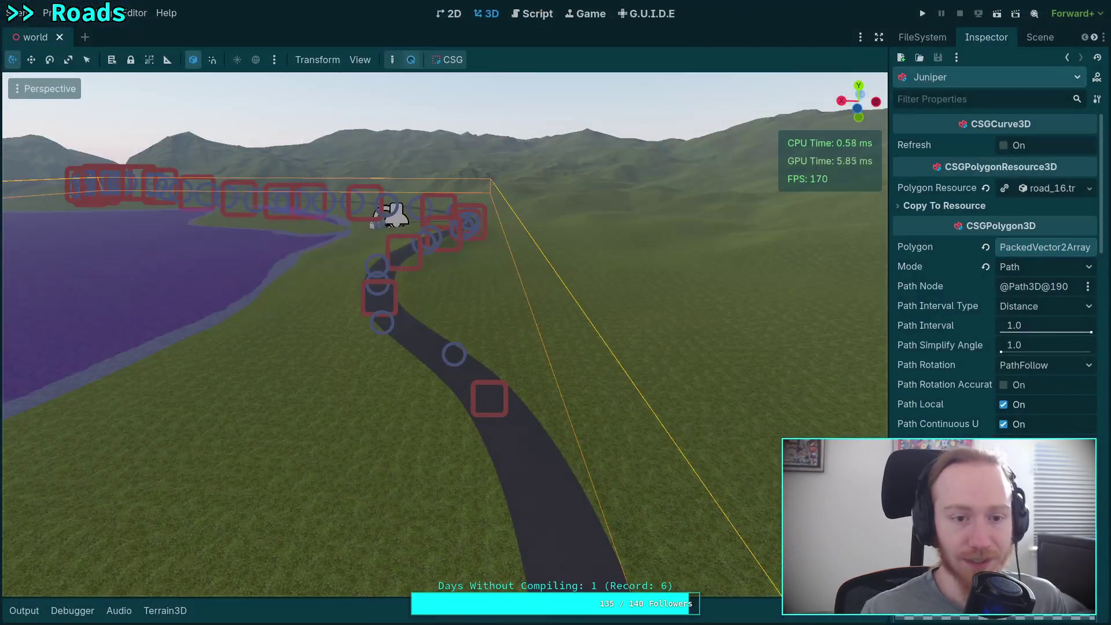
key("ctrl+s")
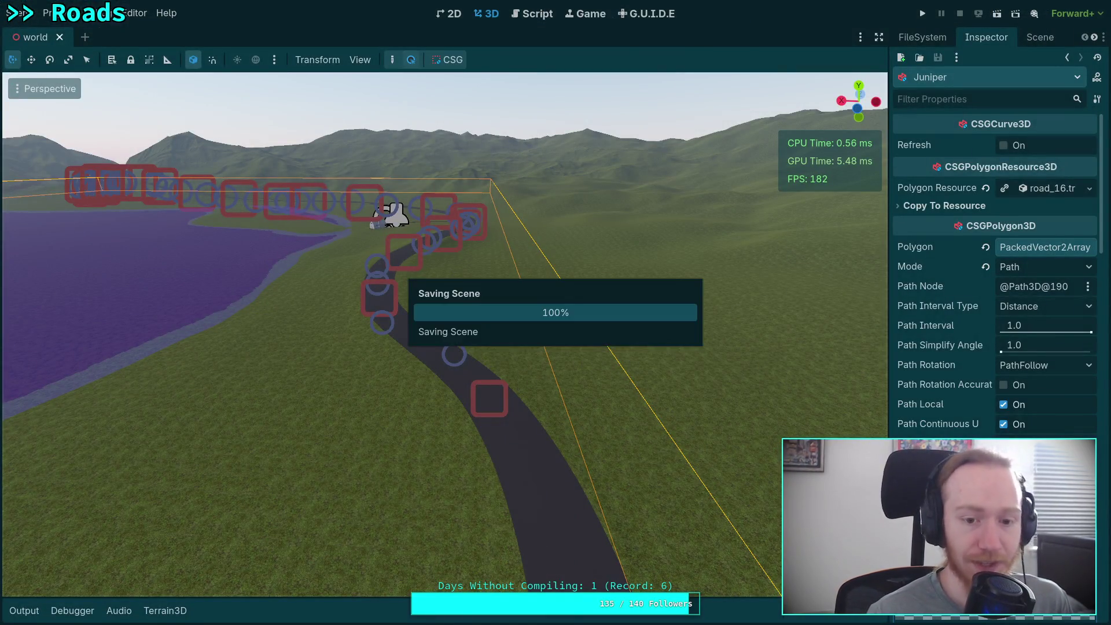
left_click(17, 13)
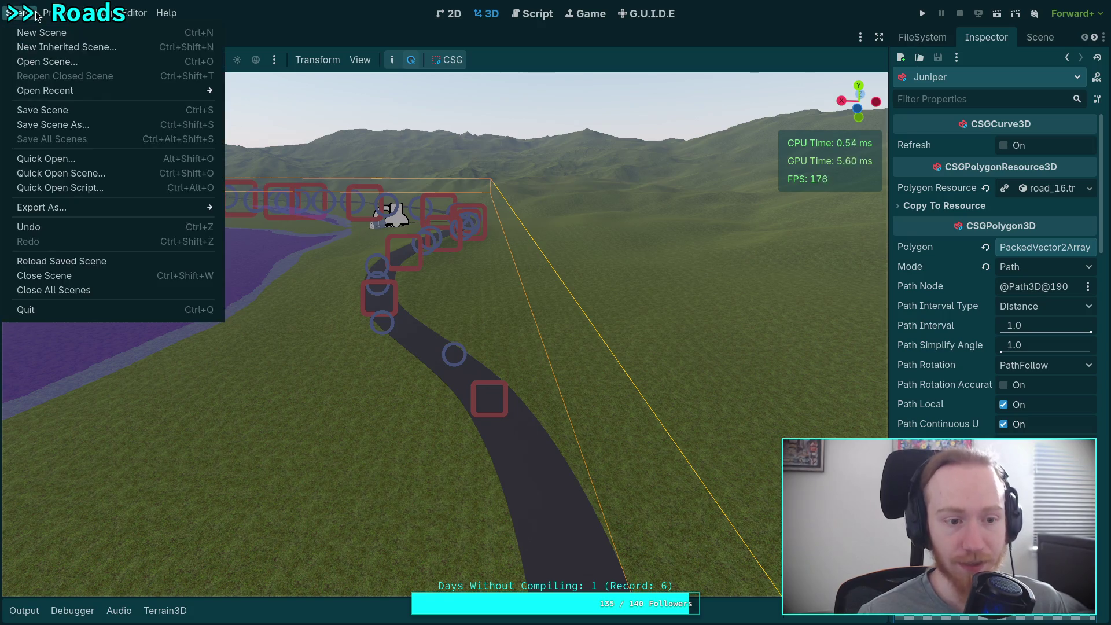
left_click(87, 307)
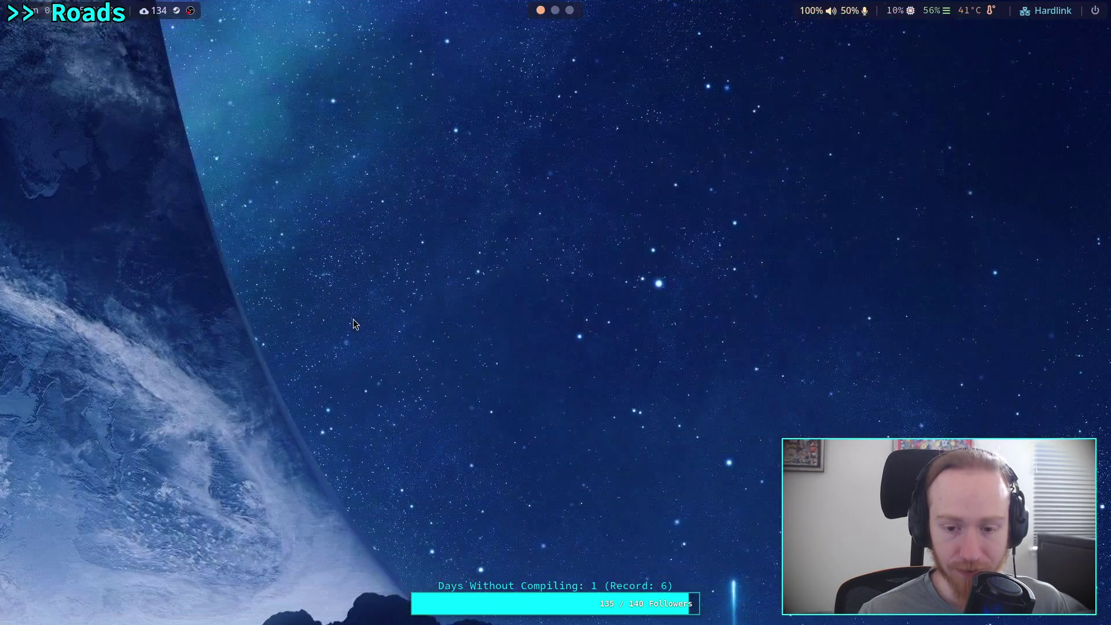
key("super+1")
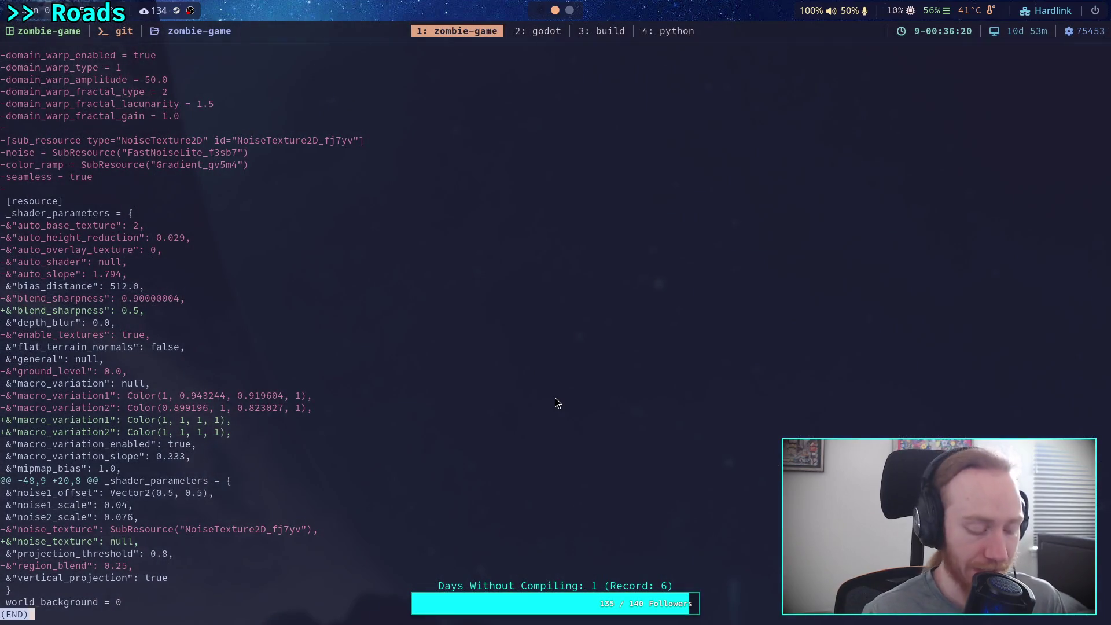
- Discard the terrain_material.tres changes with git restore and check git status
type("q")
type("git ")
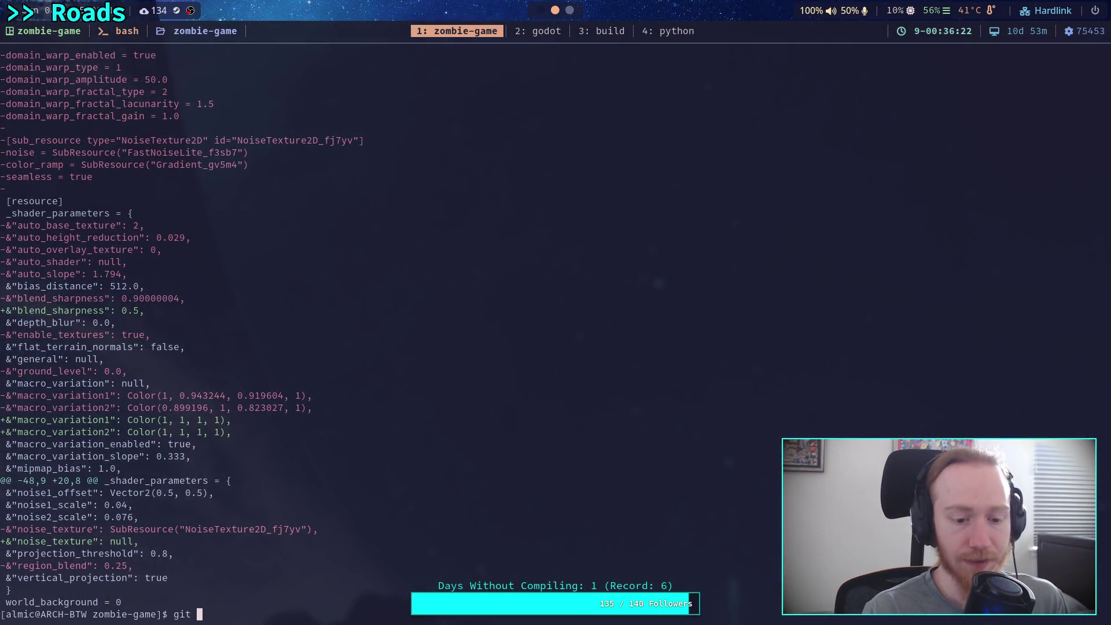
type("stasu")
key("BackSpace")
key("BackSpace")
key("BackSpace")
type("rest")
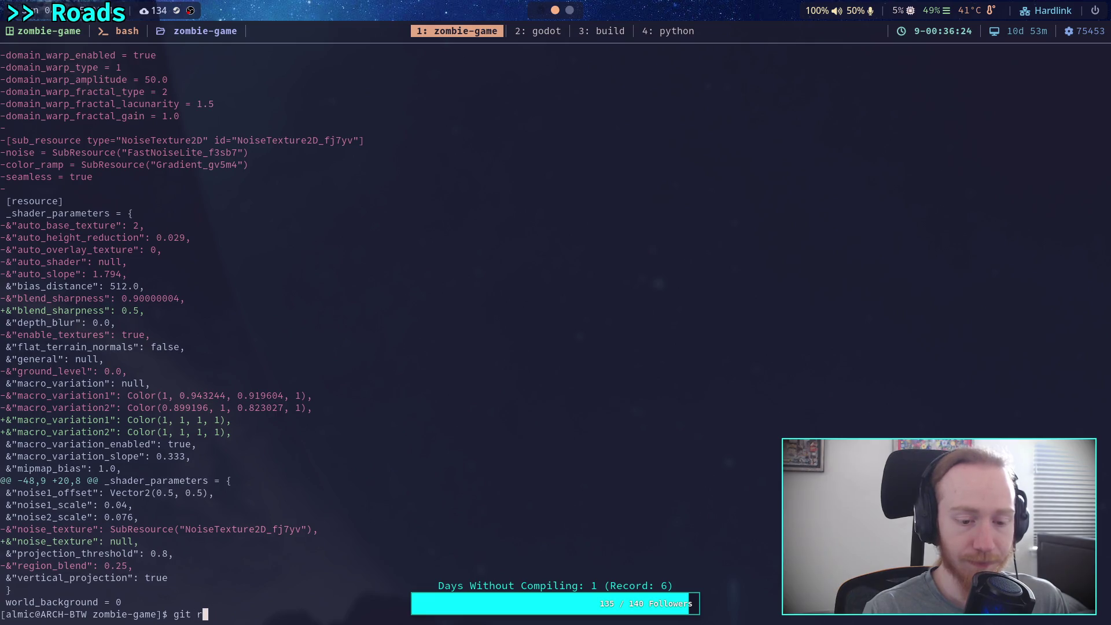
key("BackSpace")
type("ore en")
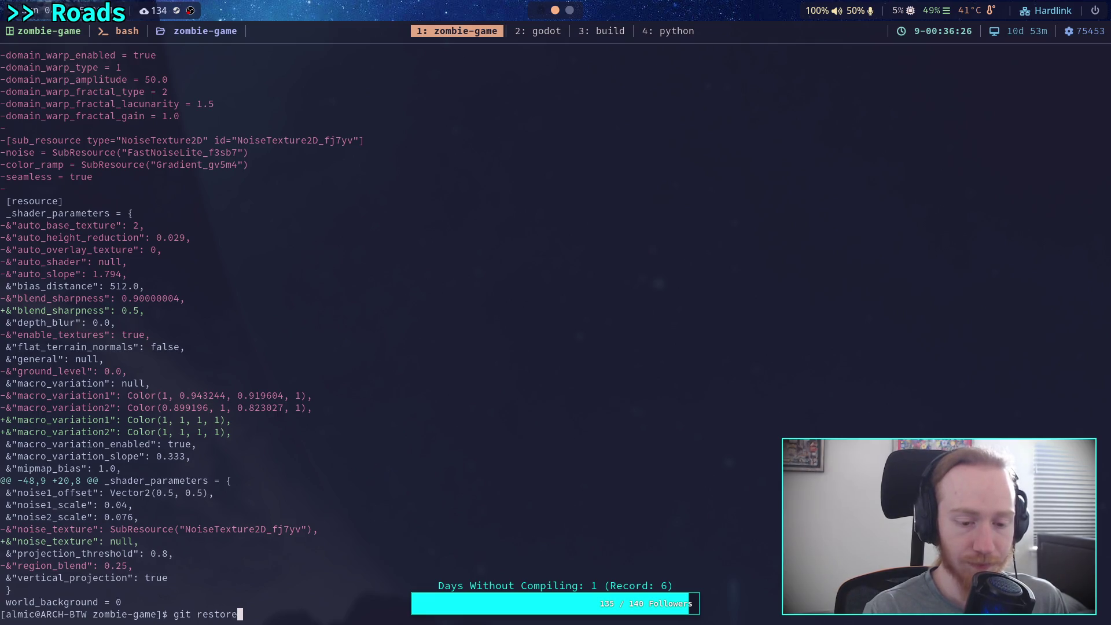
key("Tab")
type("rrainm")
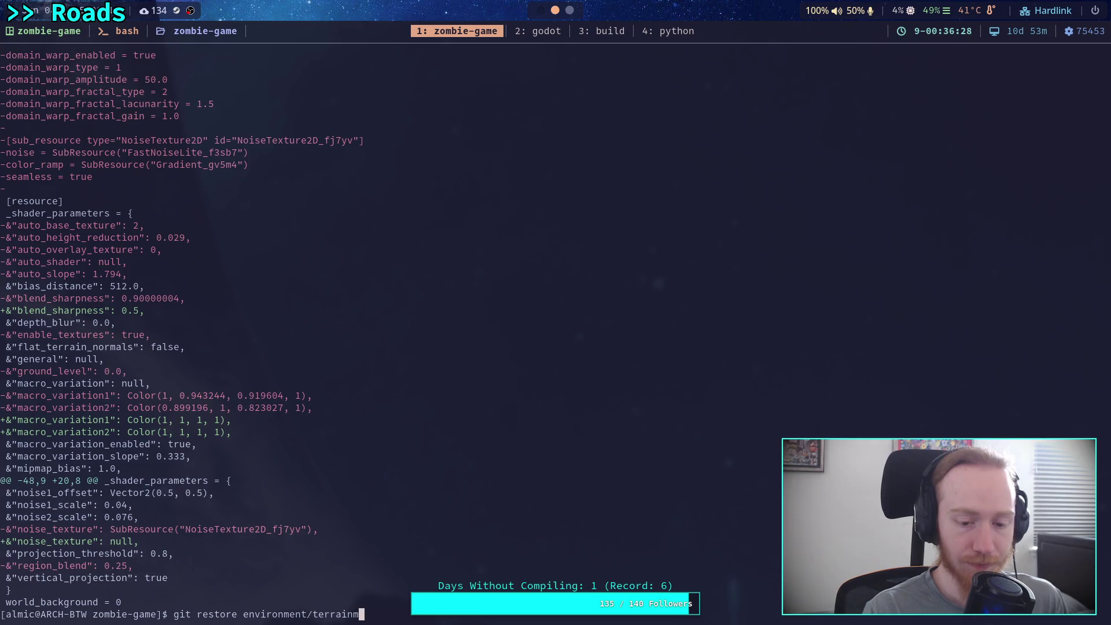
type("m")
key("Tab")
key("Return")
type("git status")
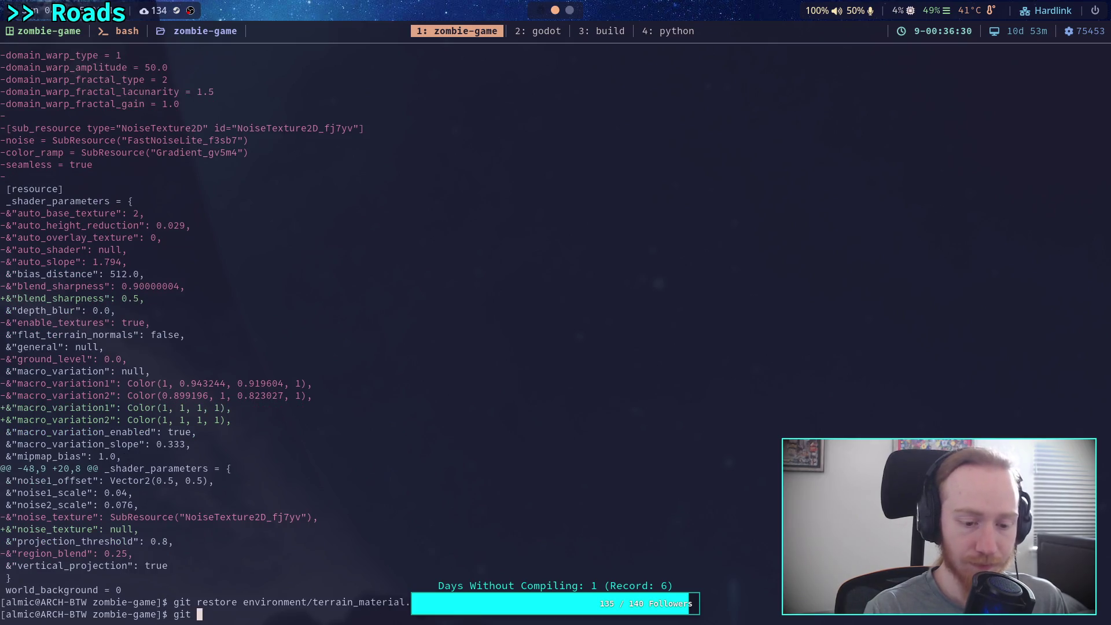
key("Return")
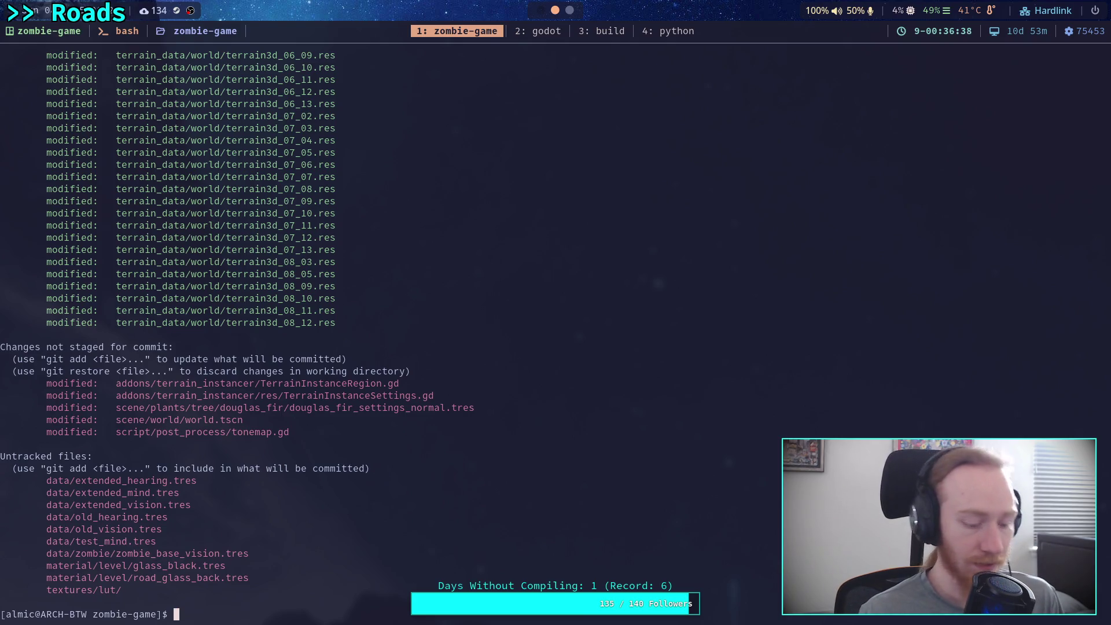
- Run git commit to open the commit message editor
type("gi")
key("BackSpace")
type("commit")
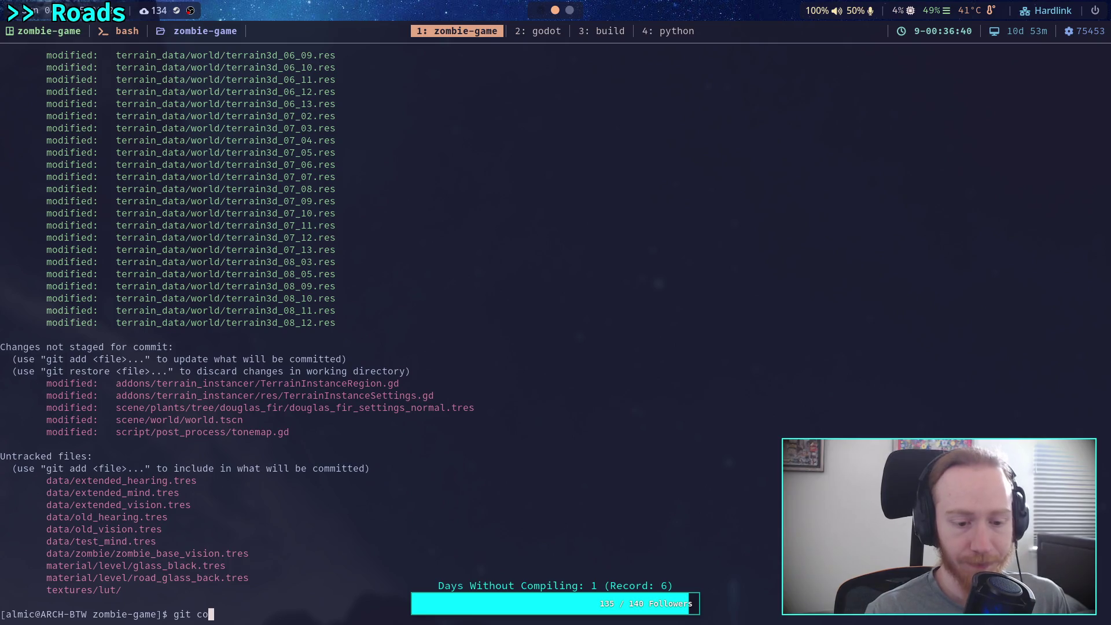
key("Return")
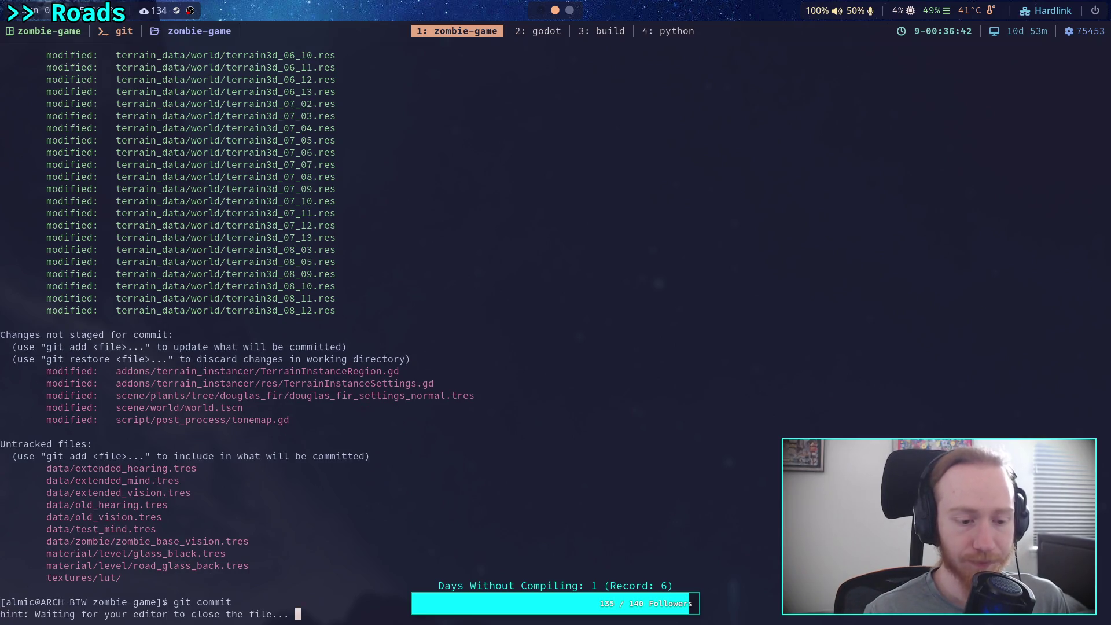
key("O")
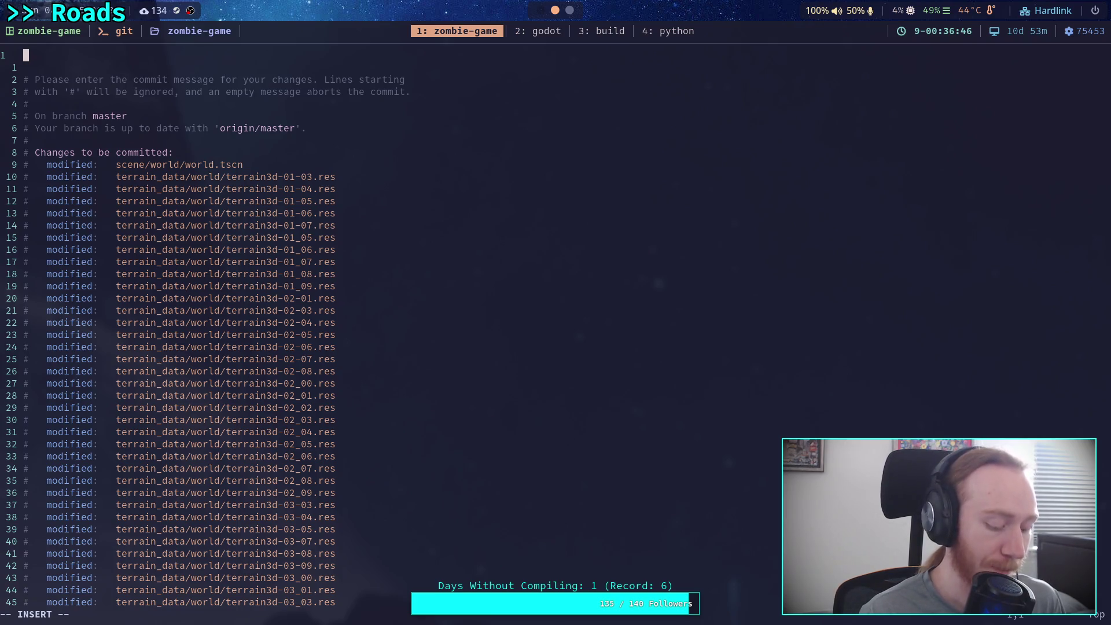
- Write 'Update road, terrain matching' with bullets 'Curve road a bit more' and 'Match terrain to road', and save
type("Update r")
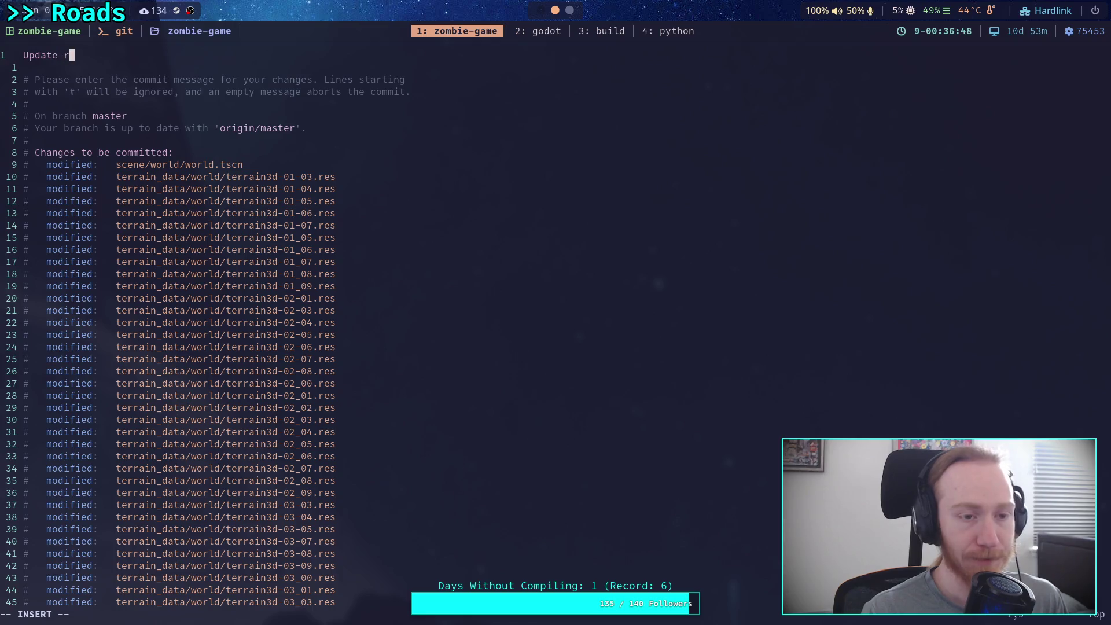
type("oad, ")
type("ter")
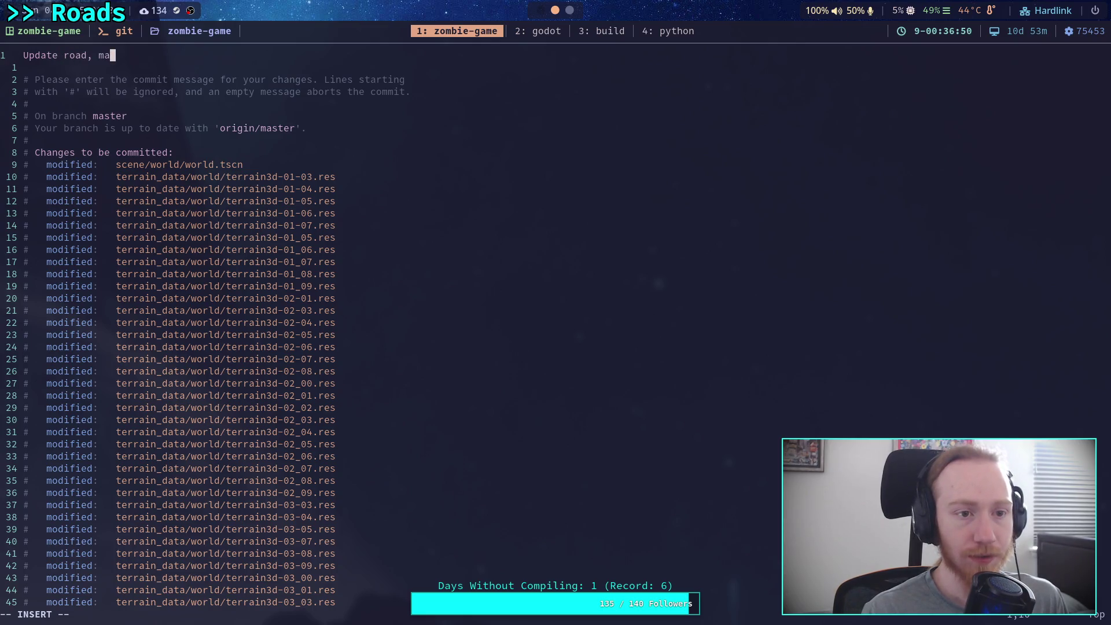
key("BackSpace")
key("BackSpace")
type("terrain ma")
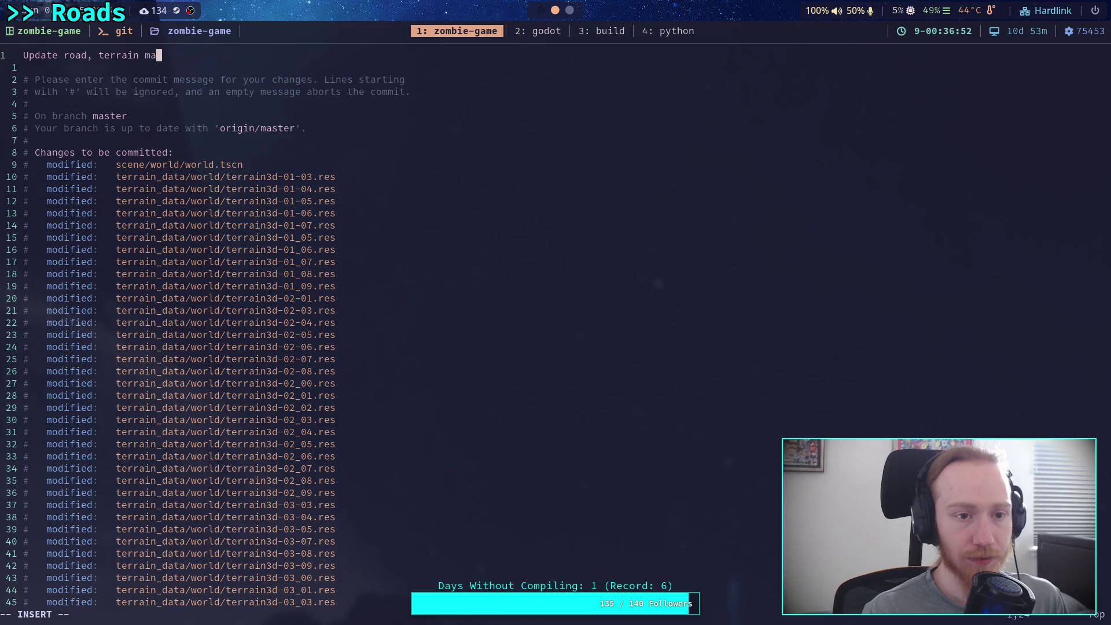
type("tching")
key("Return")
key("Return")
type("- ")
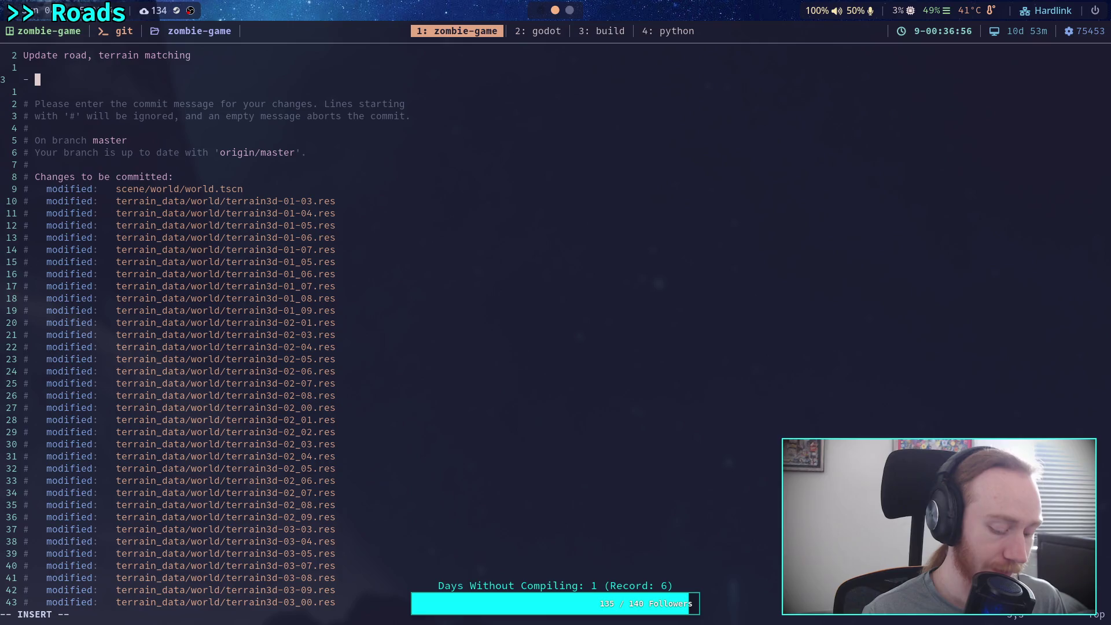
type("Curve roa")
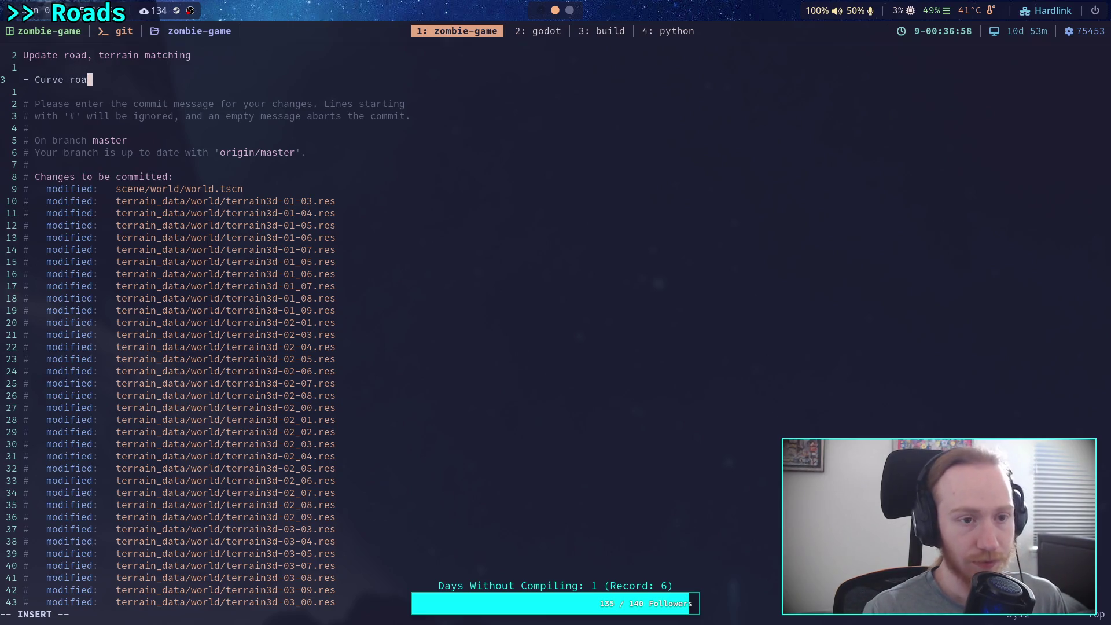
type("d a bit more")
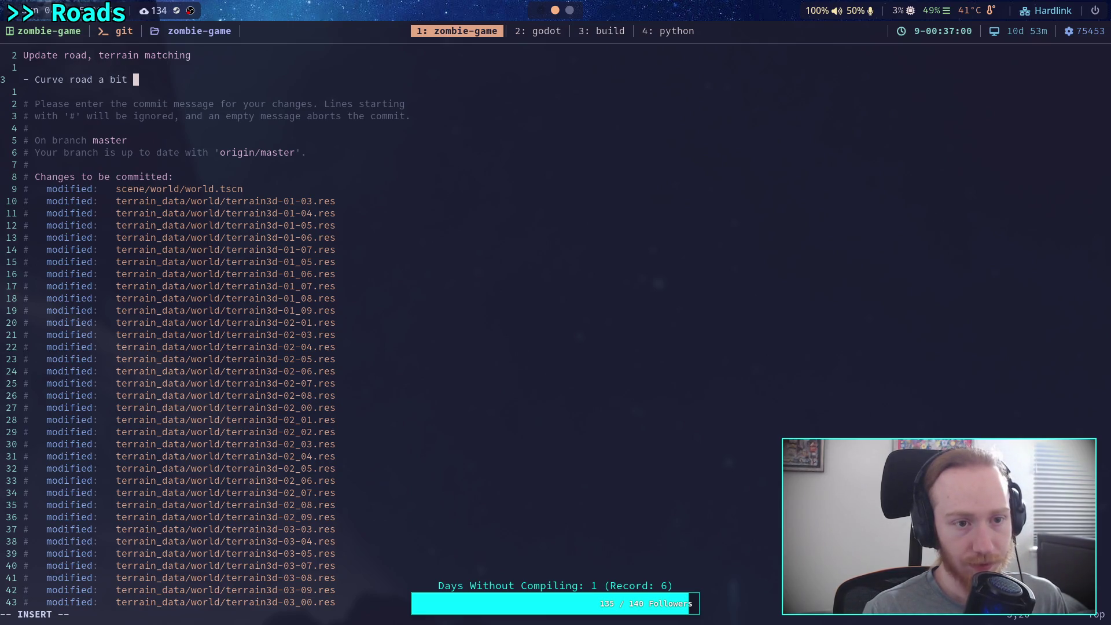
key("Return")
type("- Math")
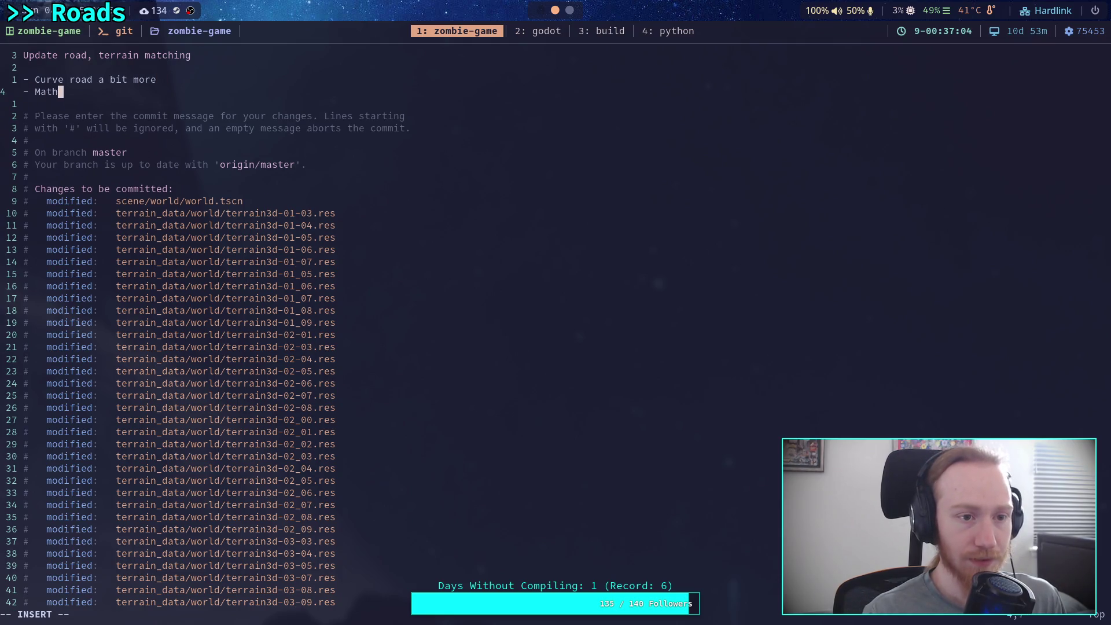
key("BackSpace")
type("ch t")
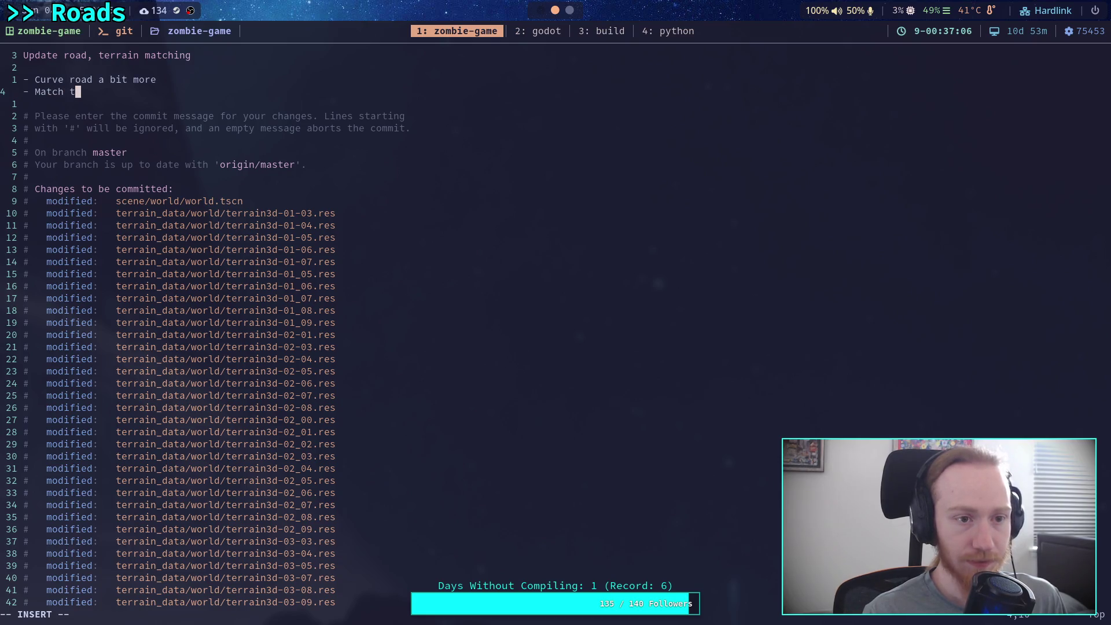
type("errain to road")
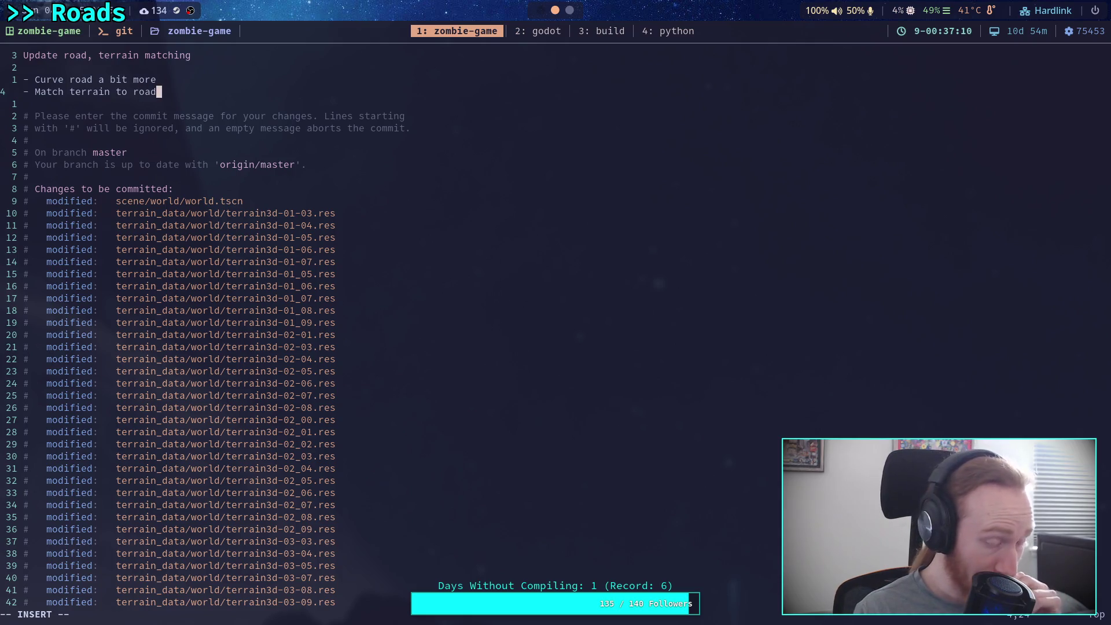
key("Escape")
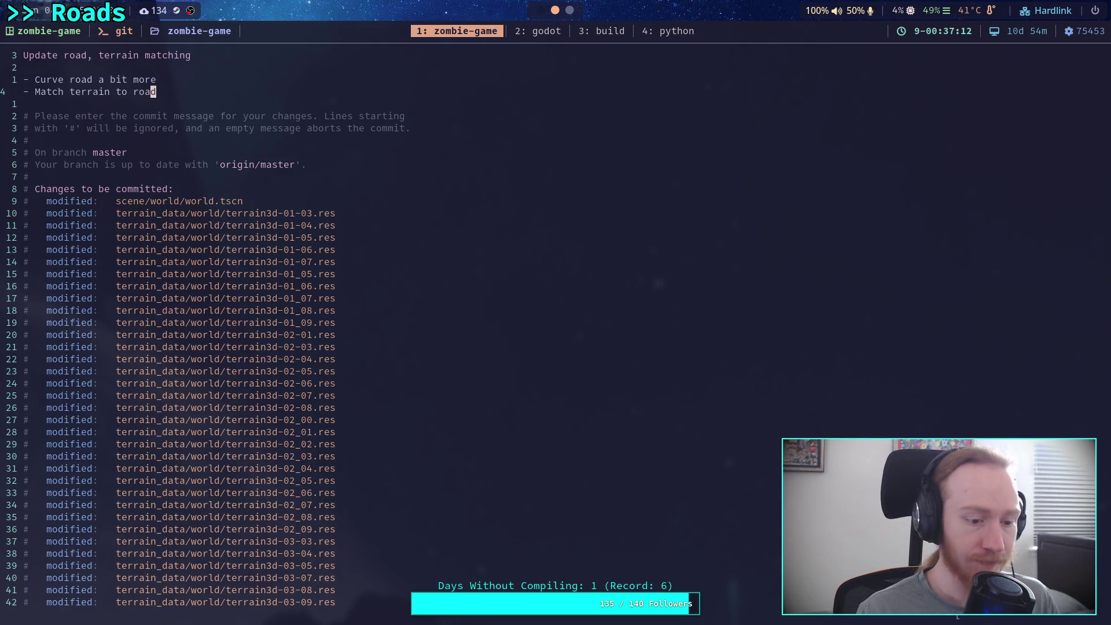
type("q")
key("Return")
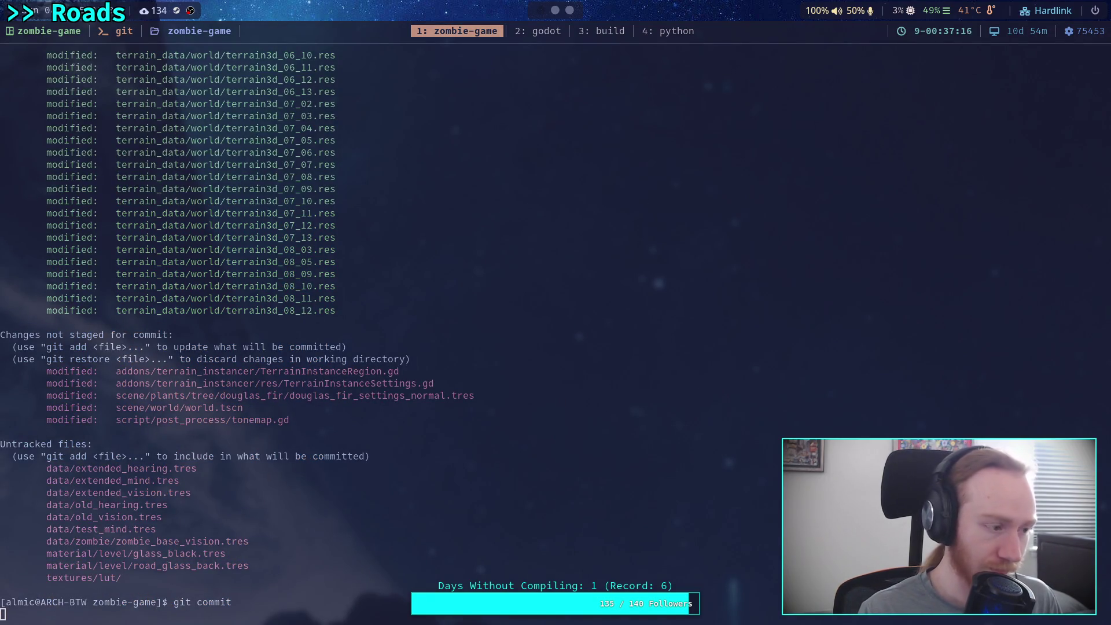
- Push the commit to master after correcting the 'git upsh' typo, then close the terminal
type("git upsh")
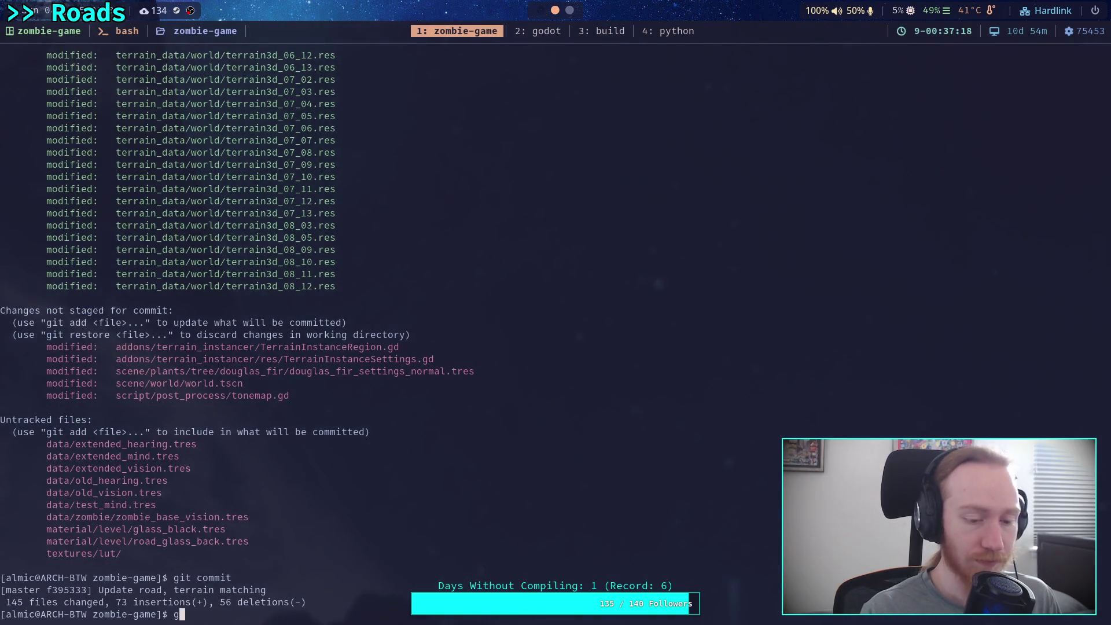
key("Return")
key("Up")
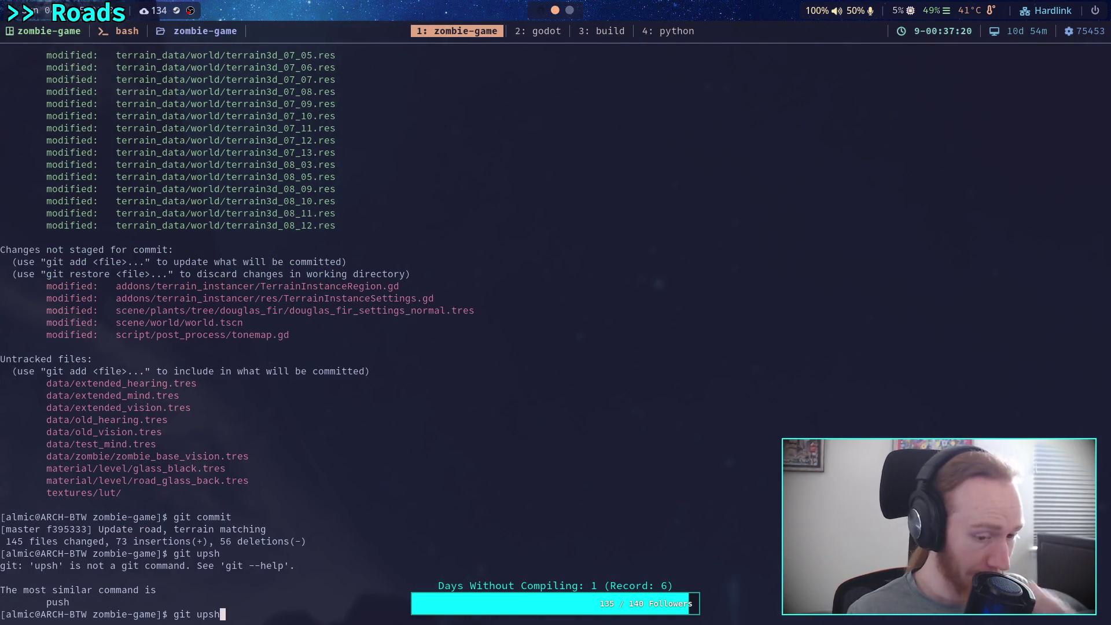
key("BackSpace")
key("BackSpace")
type("pu")
key("Return")
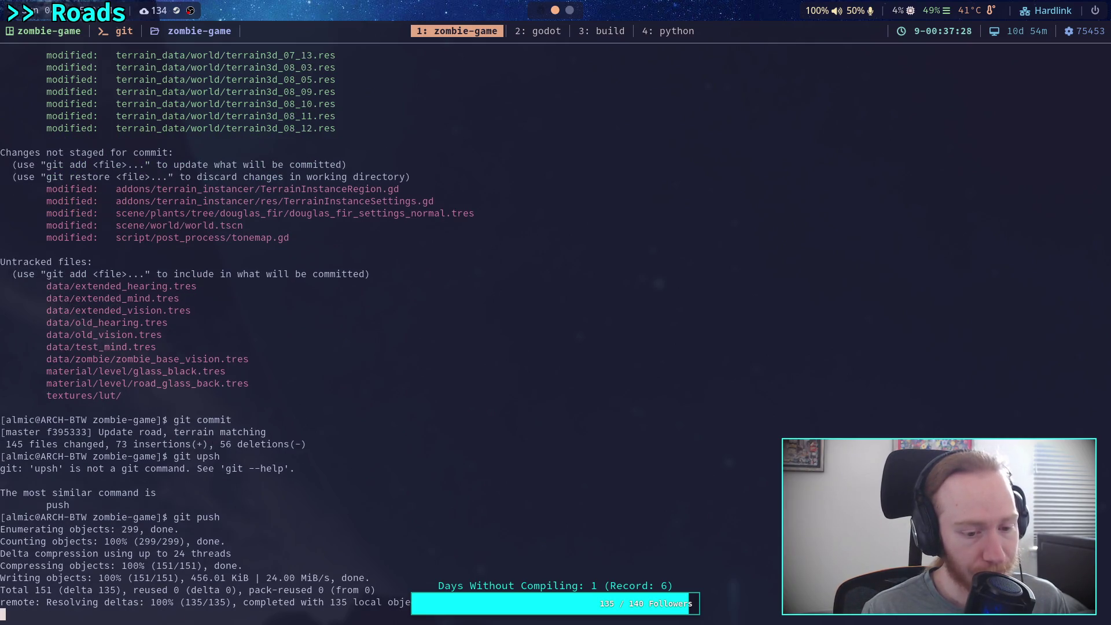
key("super+shift+3")
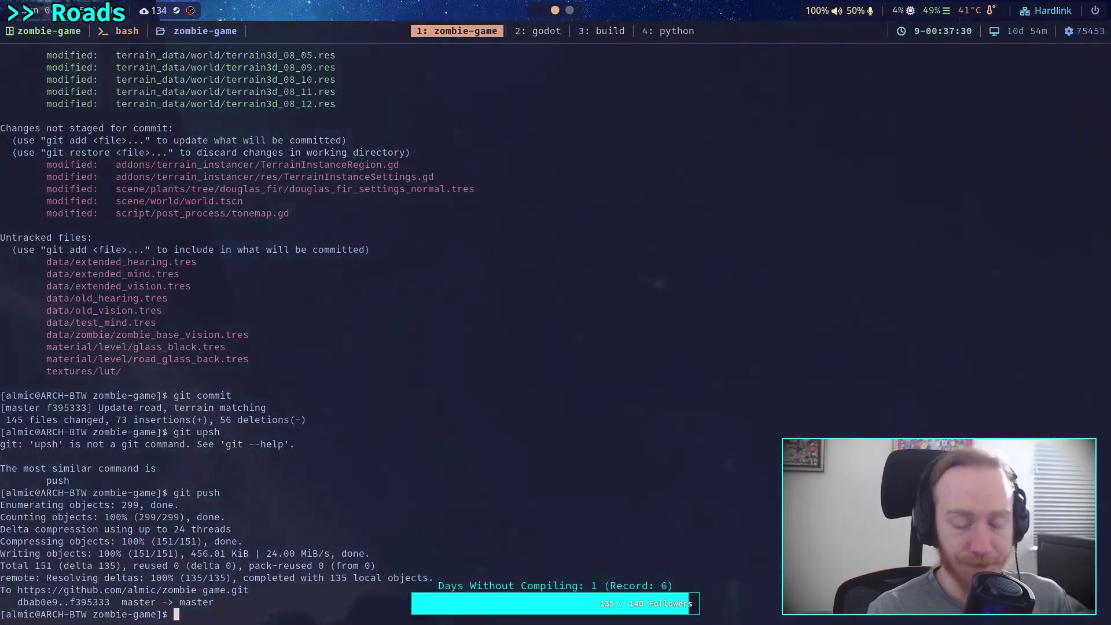
key("super+shift+q")
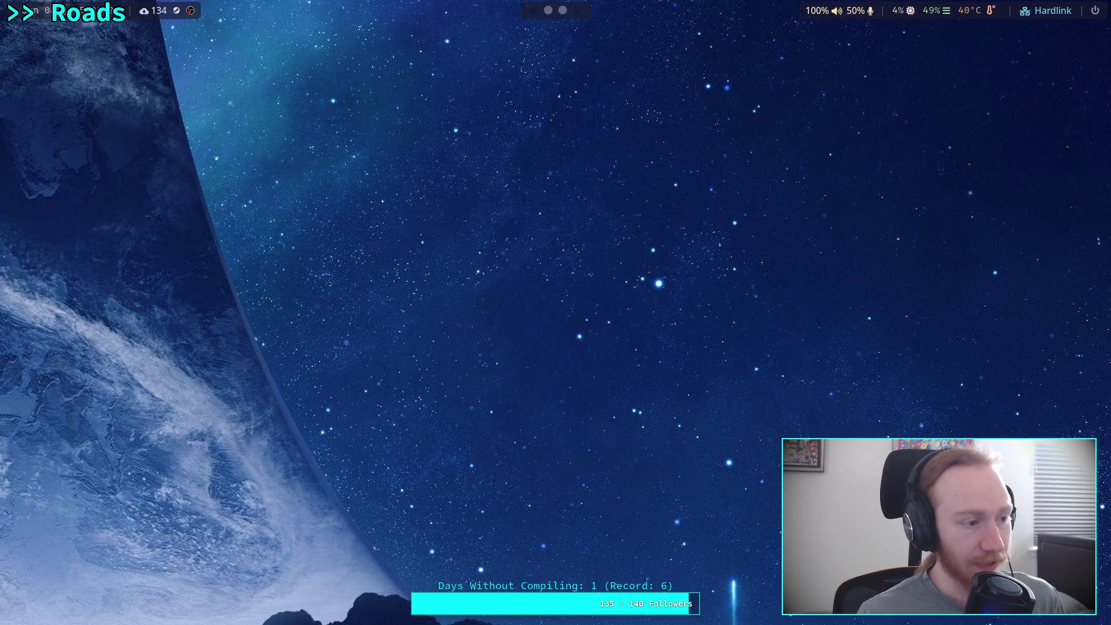
- Launch the Godot Project Manager and open the Zombie Game project for editing
key("super+g")
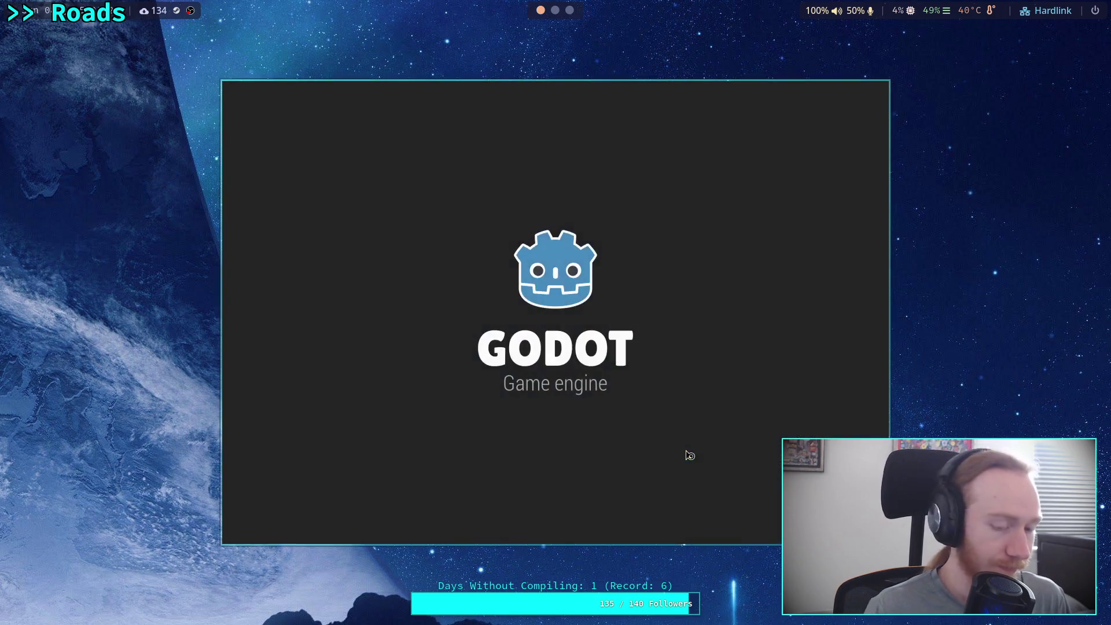
left_click(664, 164)
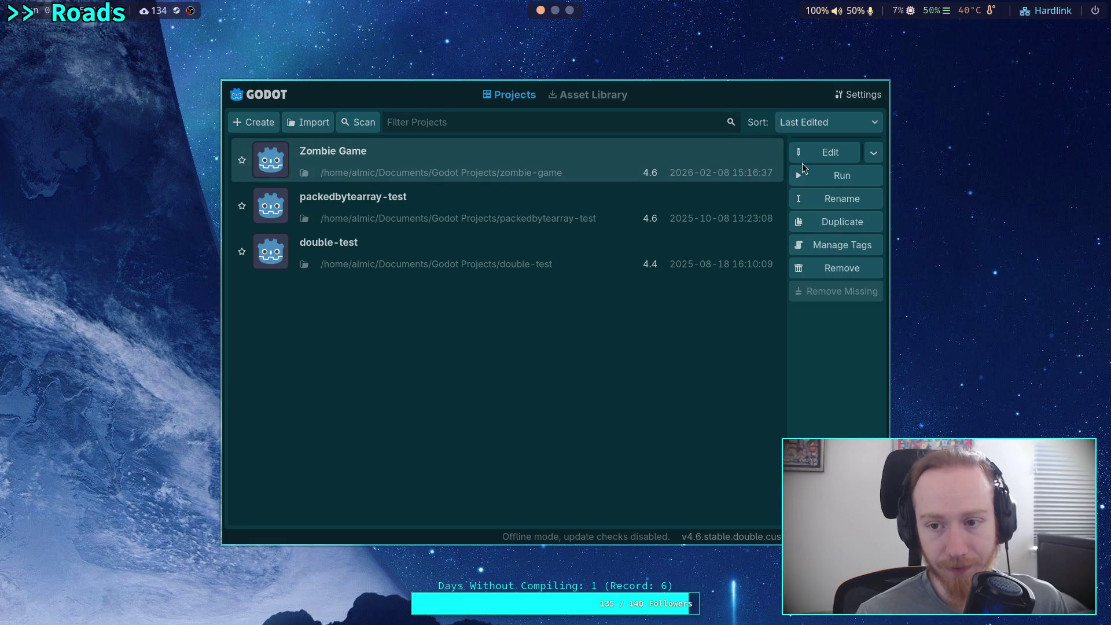
left_click(811, 155)
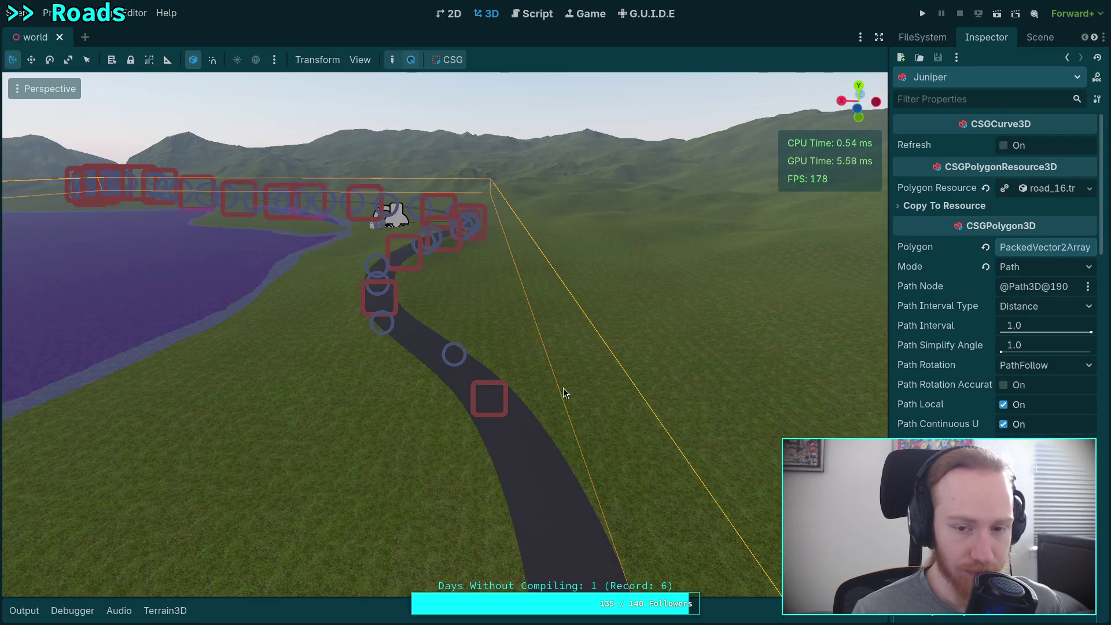
- Deselect the road, save the world scene, and run git status in the terminal
left_click(611, 131)
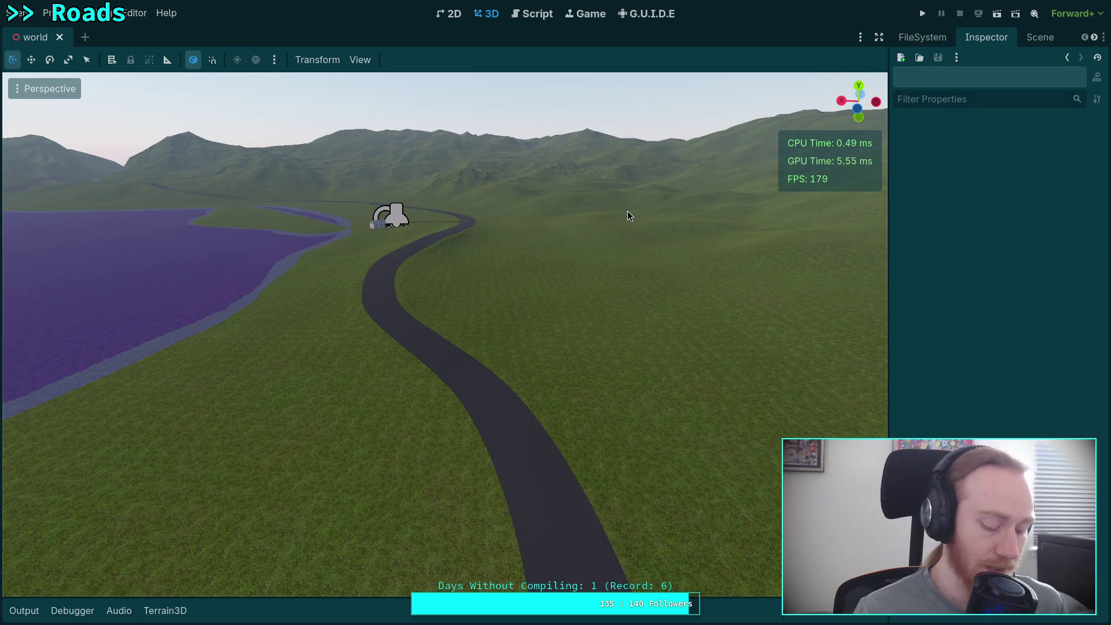
key("ctrl+s")
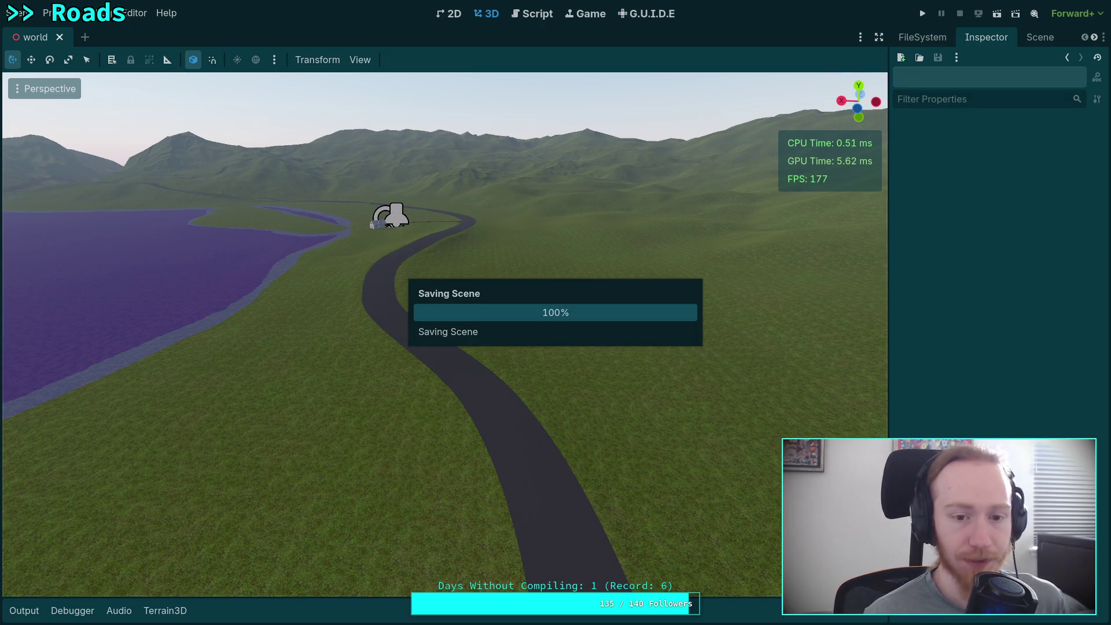
key("super+1")
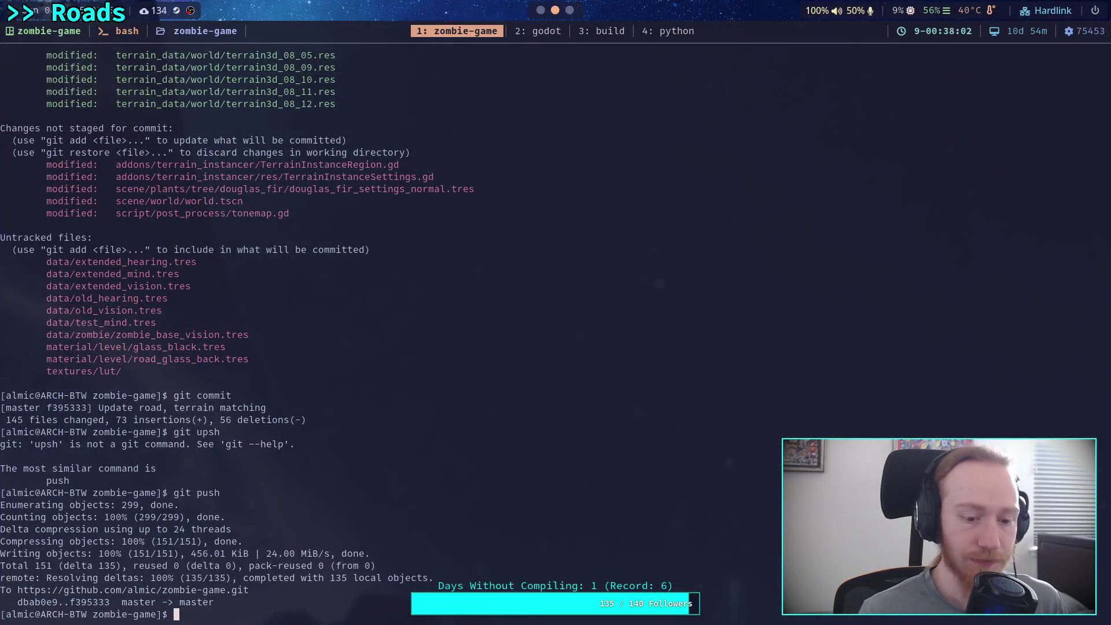
key("Up")
key("Up")
key("Up")
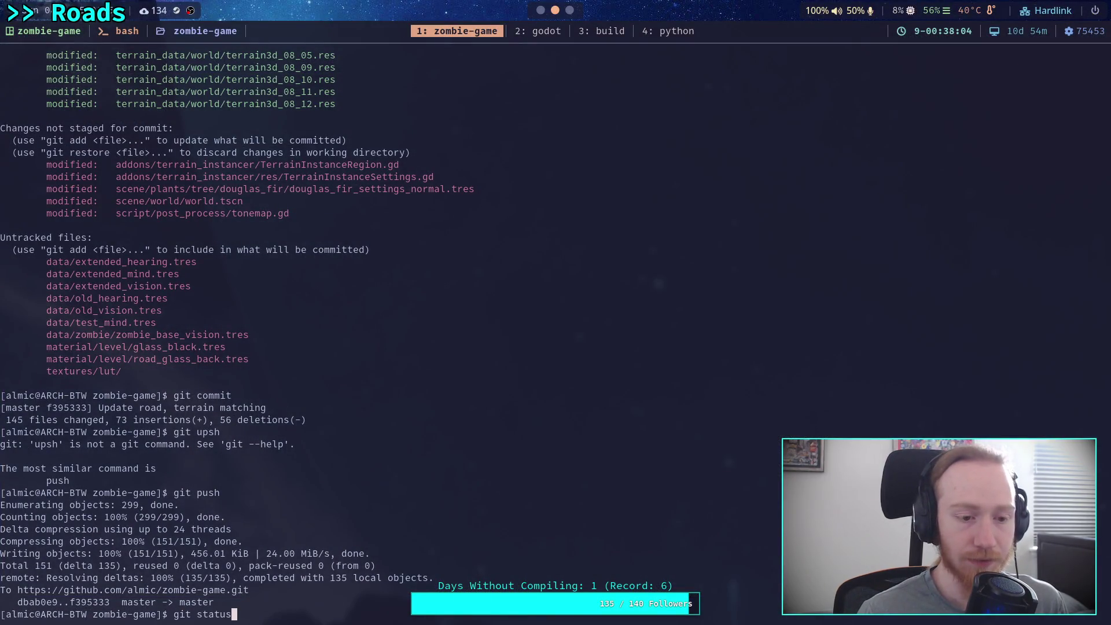
key("Return")
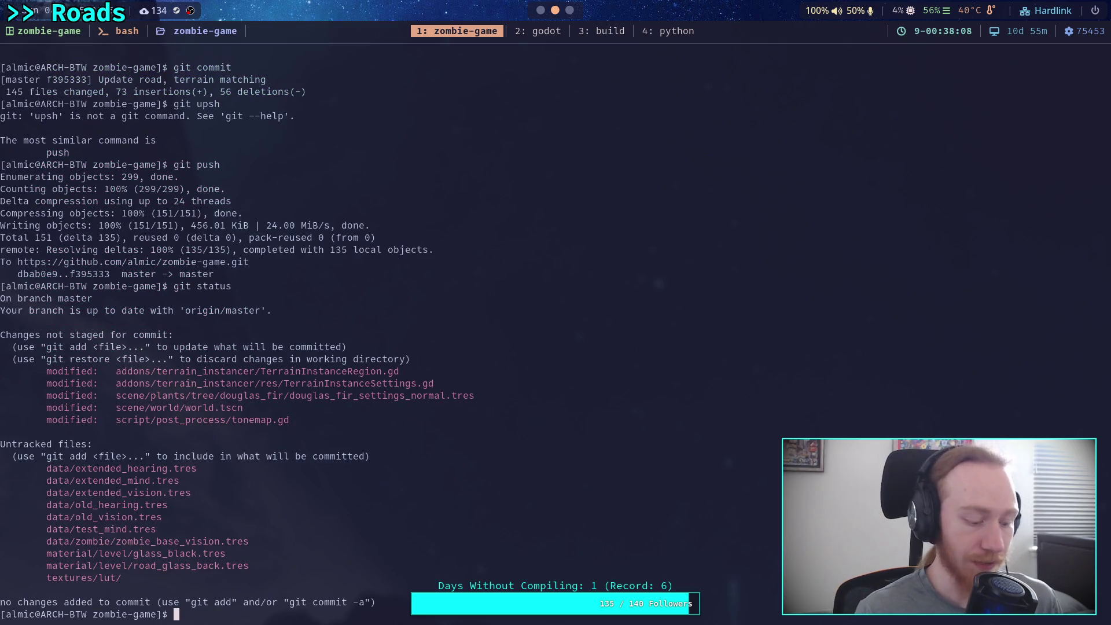
key("super+2")
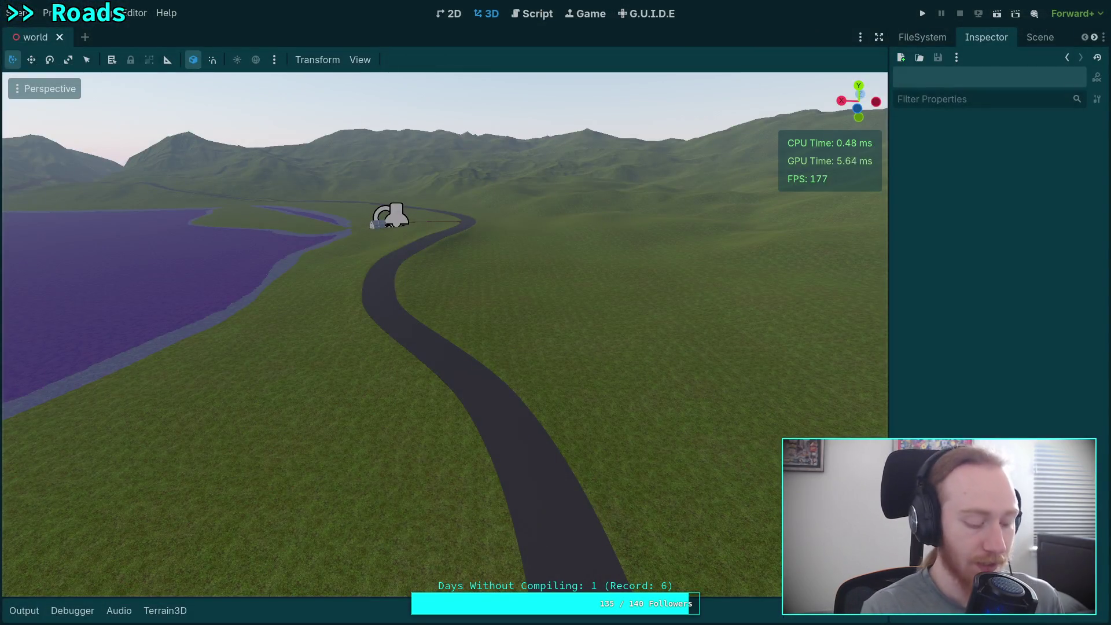
- Rerun git status to check whether the world scene shows as modified
key("super+1")
key("Up")
key("Return")
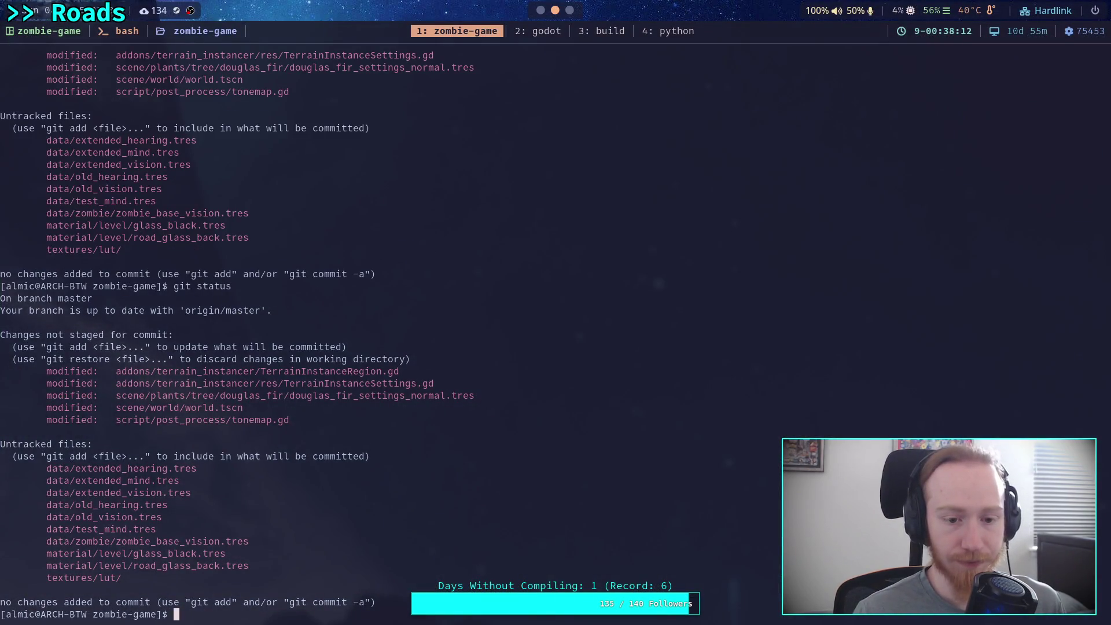
key("super+2")
- Save the world scene again and confirm the change with another git status
key("ctrl+s")
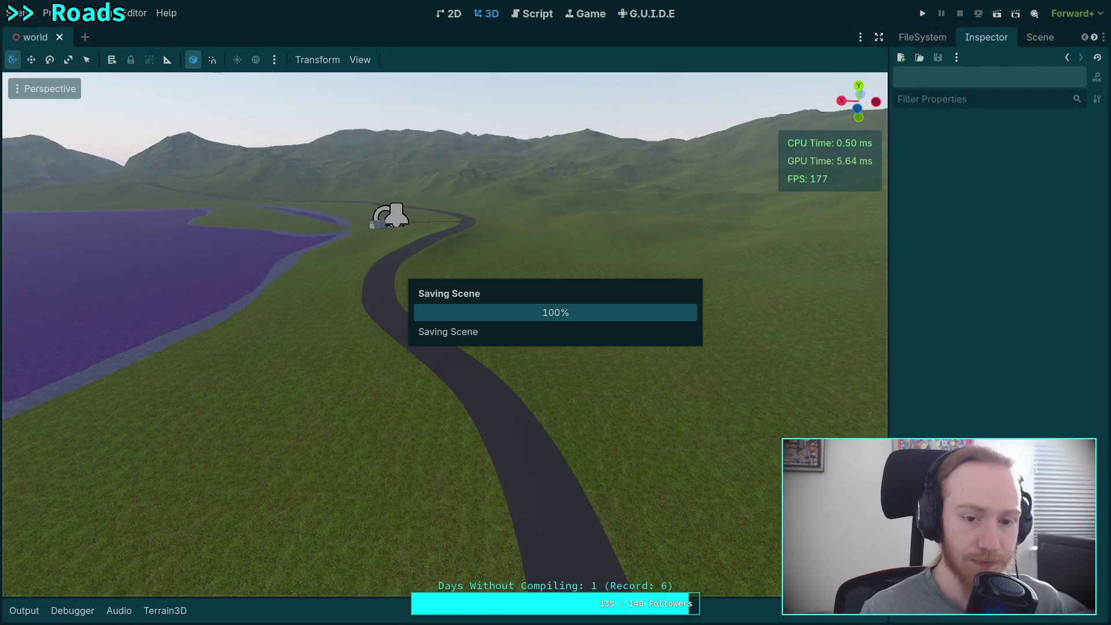
key("super+1")
key("Up")
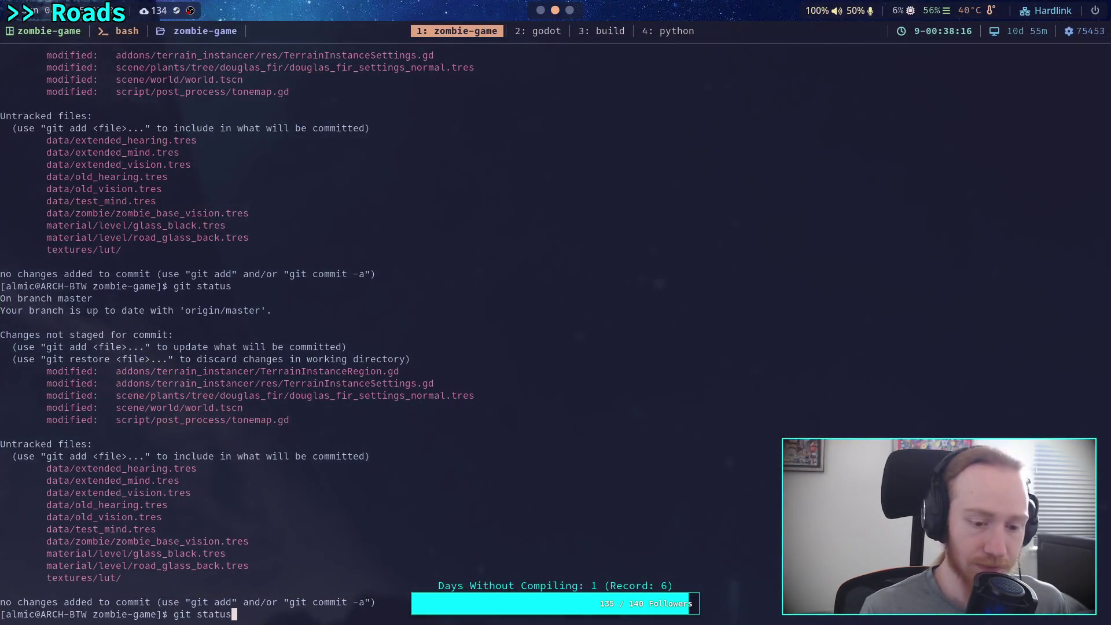
key("Return")
key("super+2")
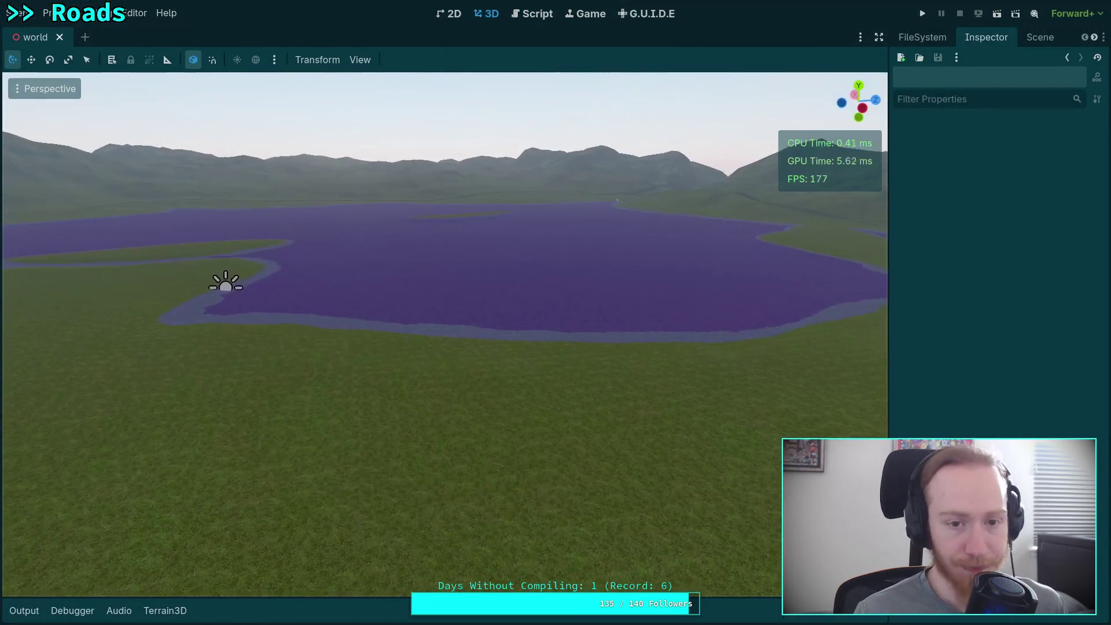
scroll(445, 332, "up", 3)
key("s")
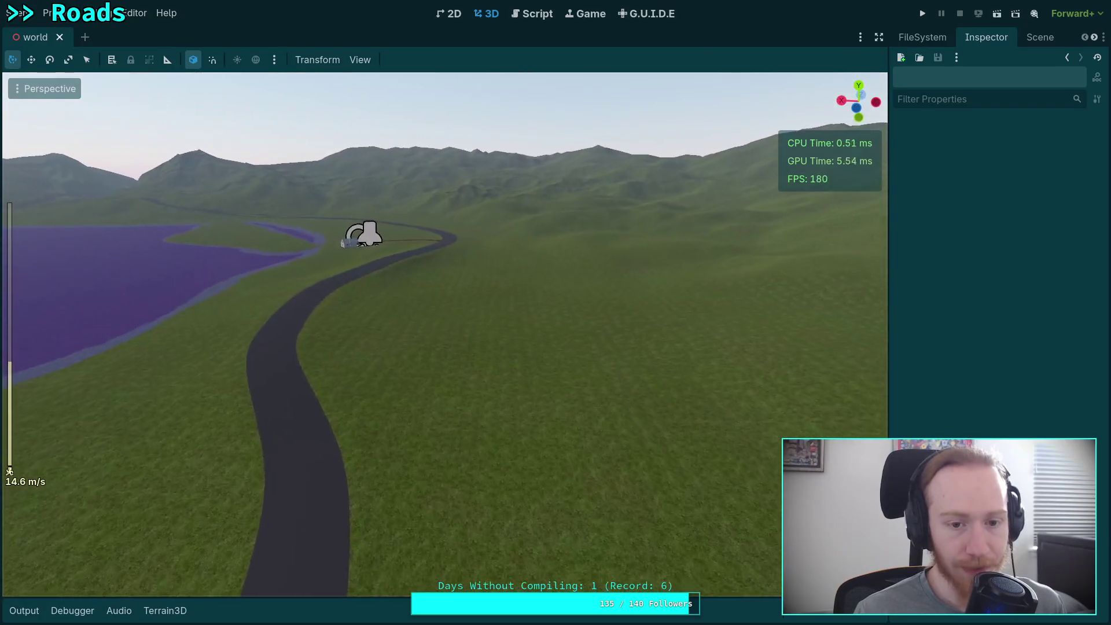
key("w")
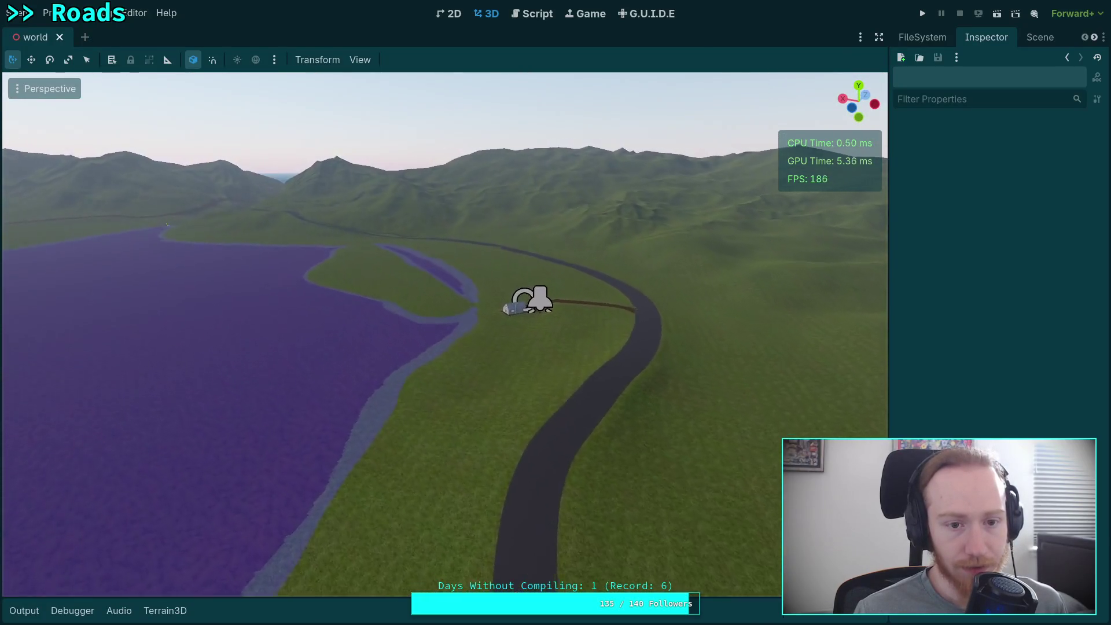
key("w")
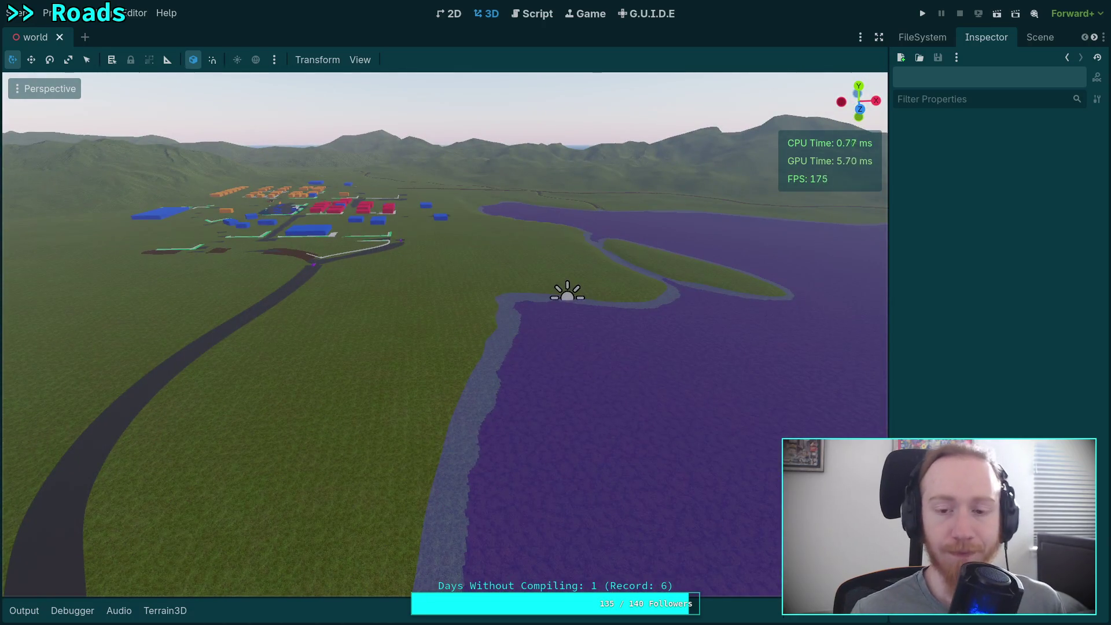
right_click(597, 287)
scroll(596, 287, "up", 3)
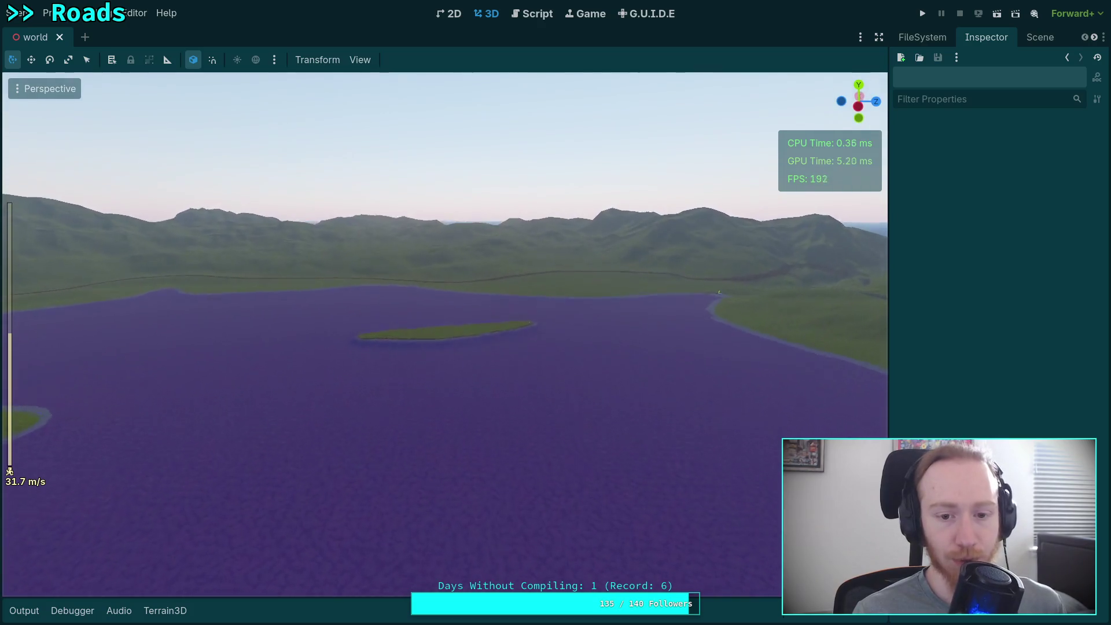
key("w")
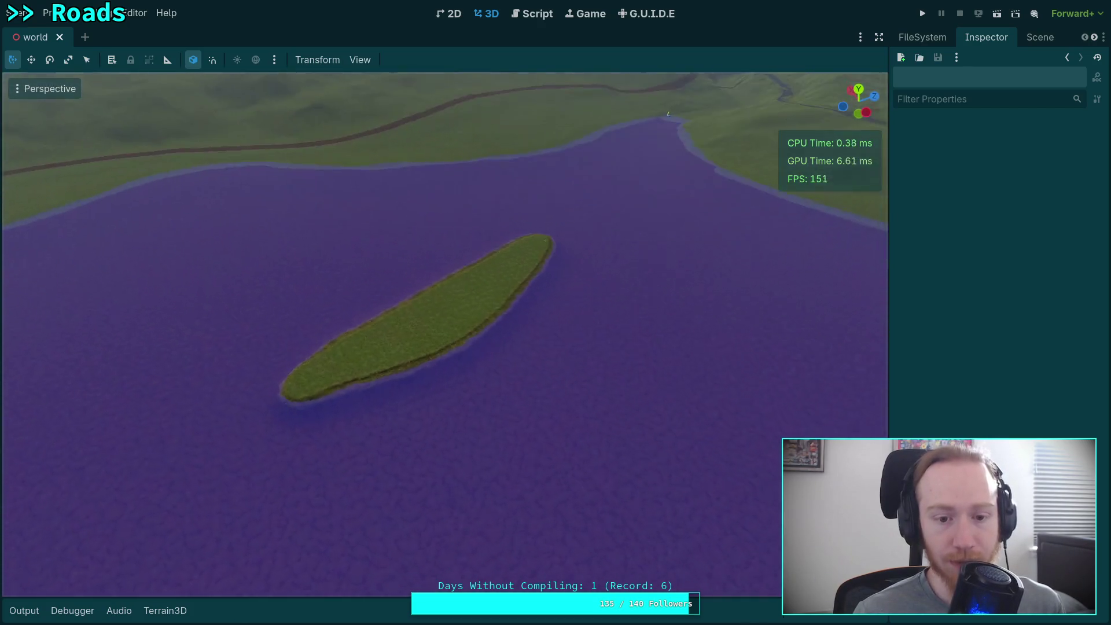
key("w")
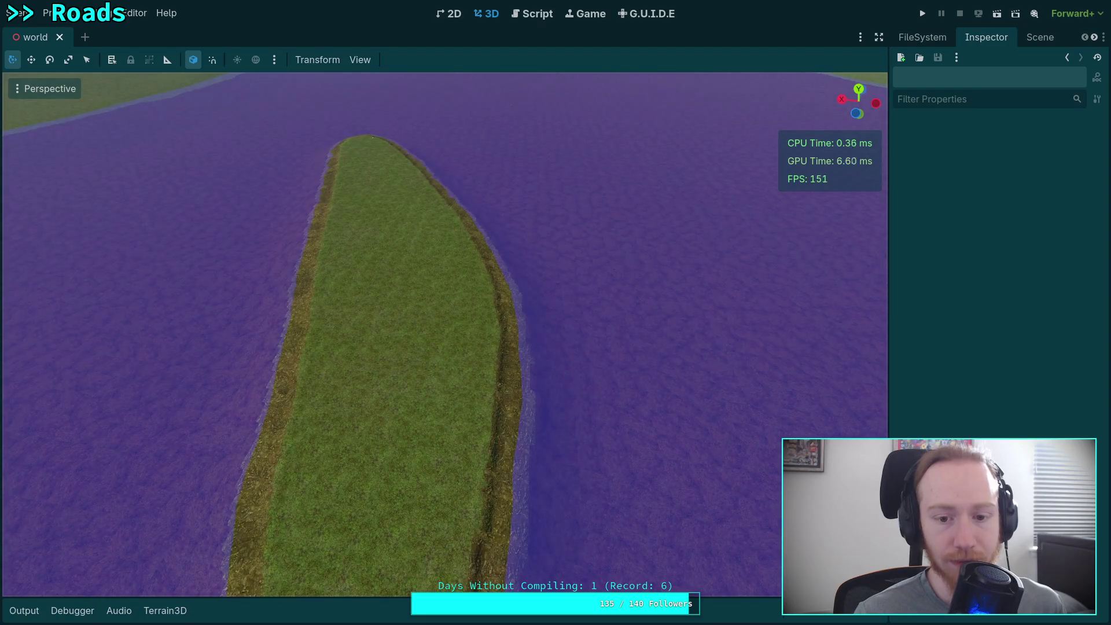
left_click_drag(445, 334, 446, 243)
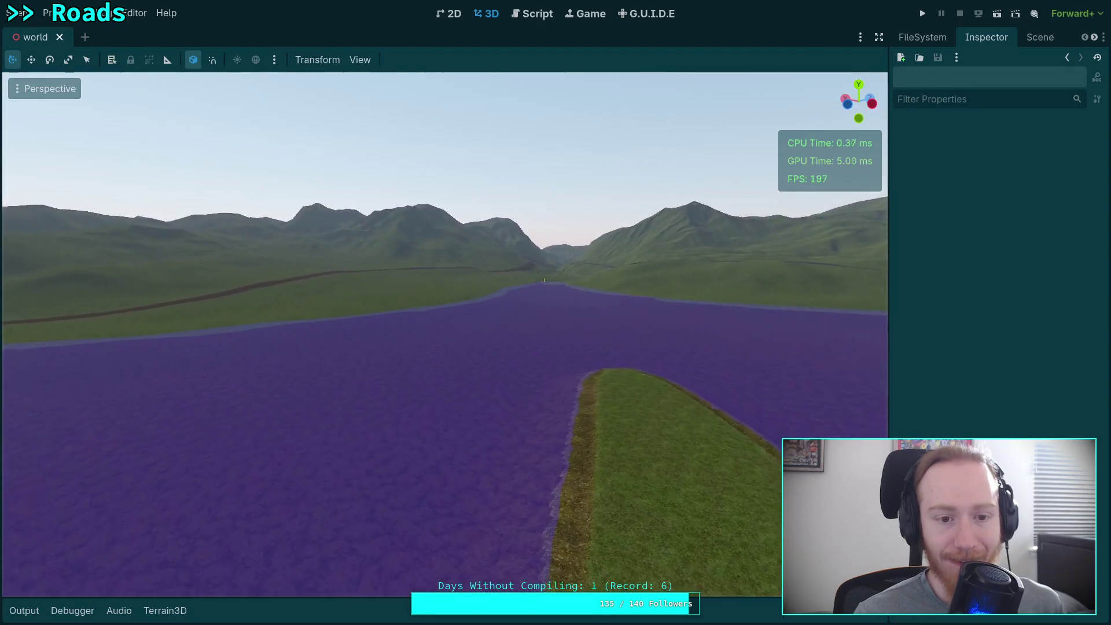
key("w")
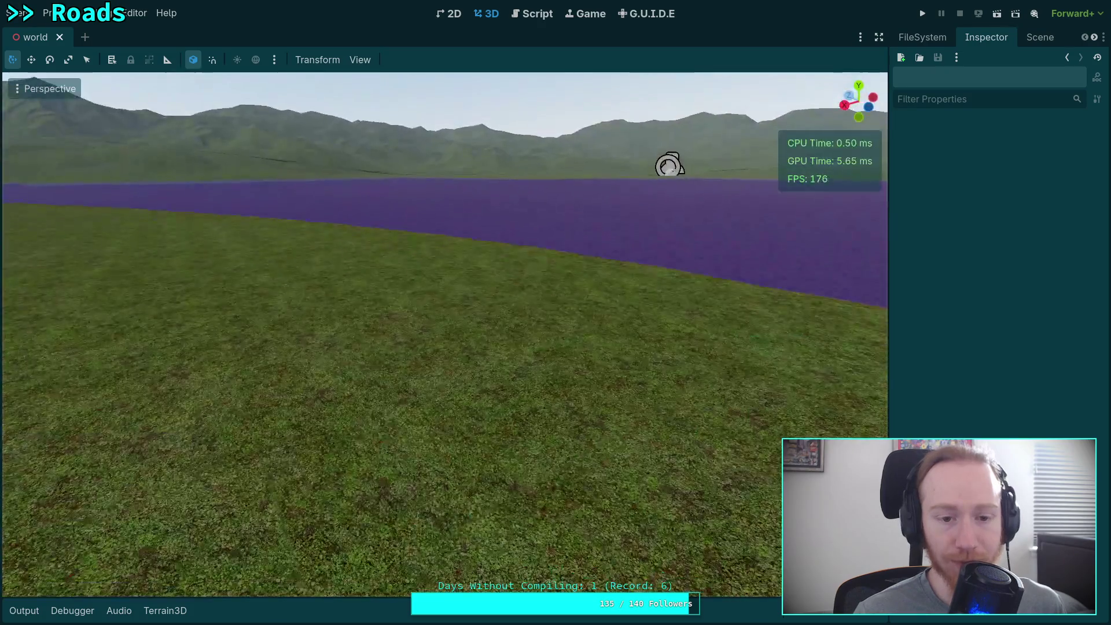
key("w")
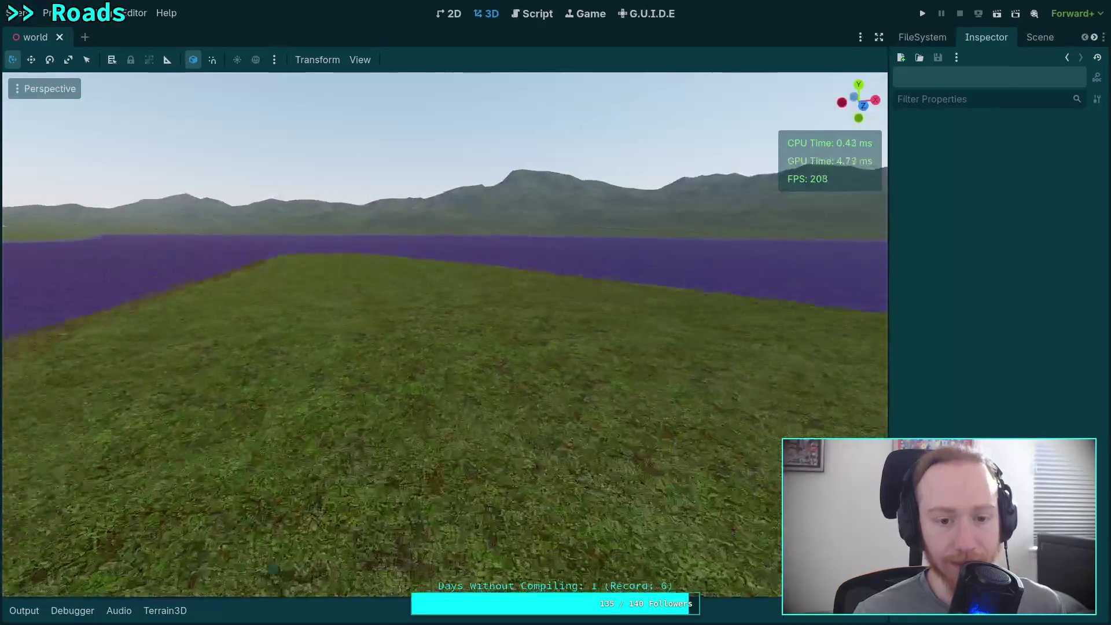
key("w")
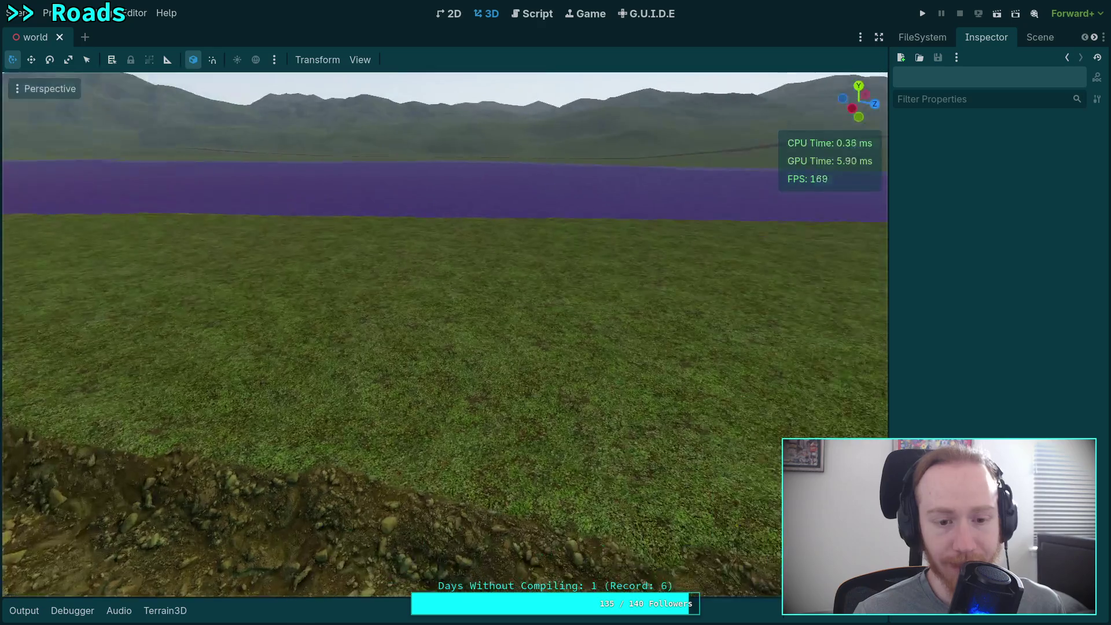
key("w")
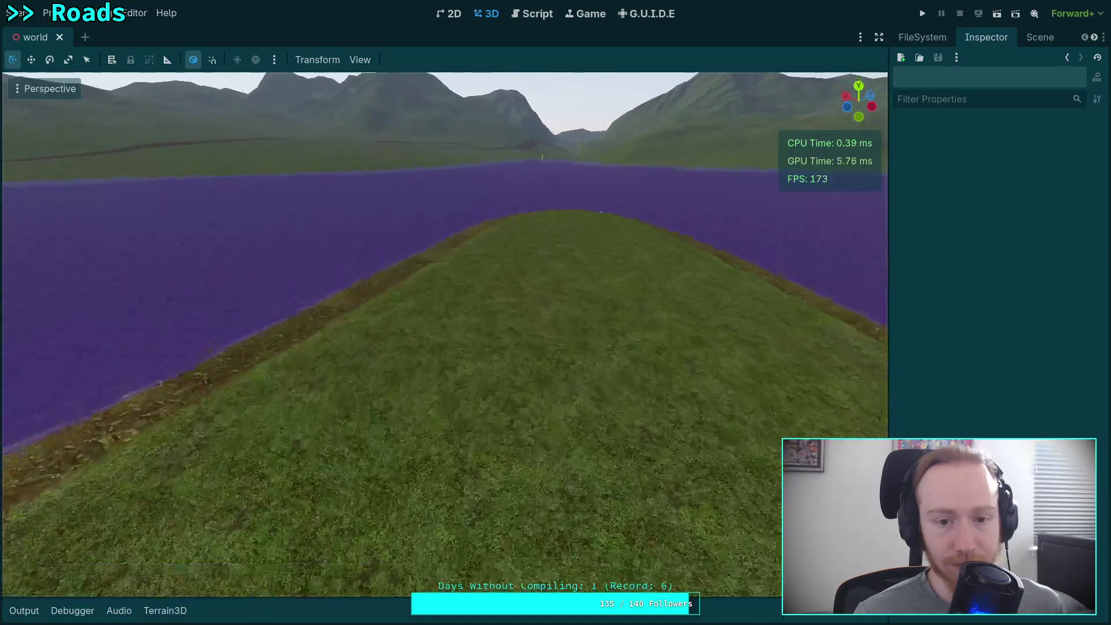
key("w")
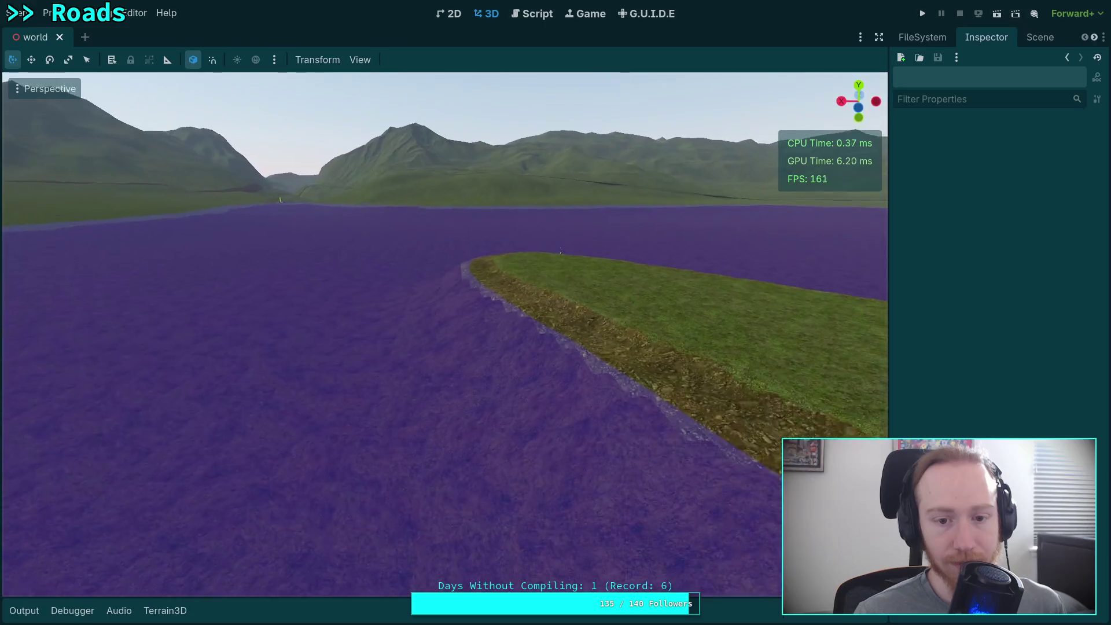
key("w")
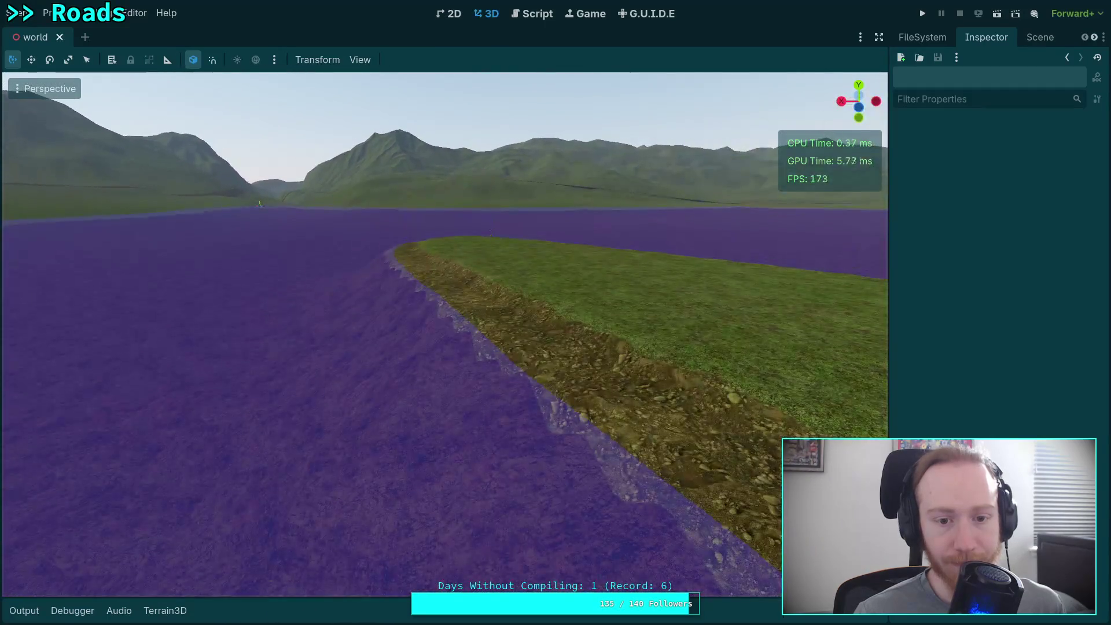
key("w")
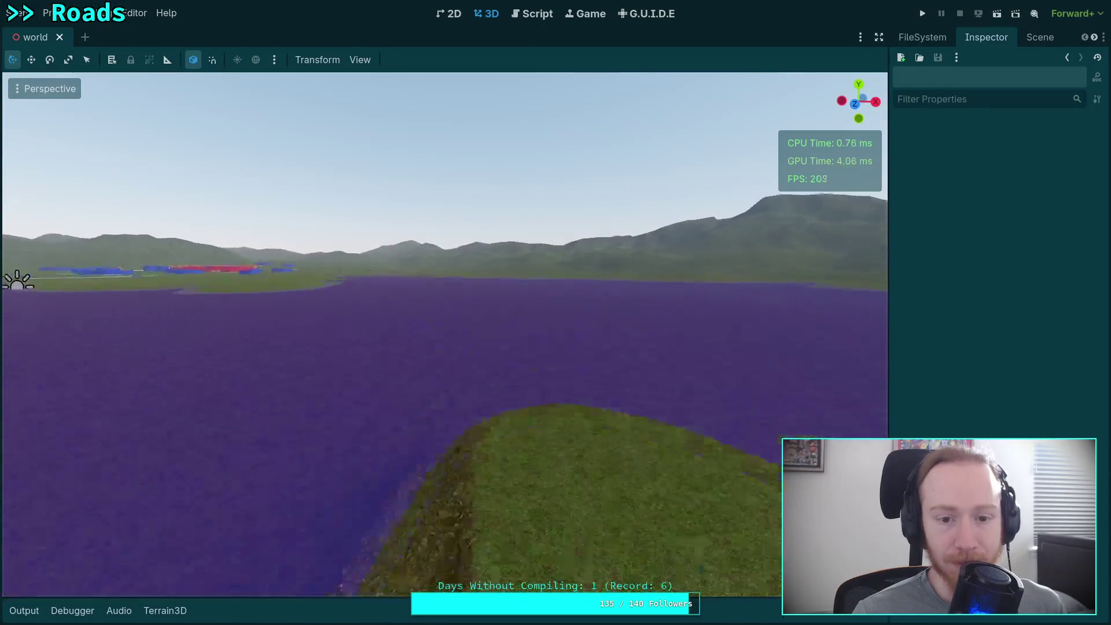
scroll(444, 334, "up", 3)
key("w")
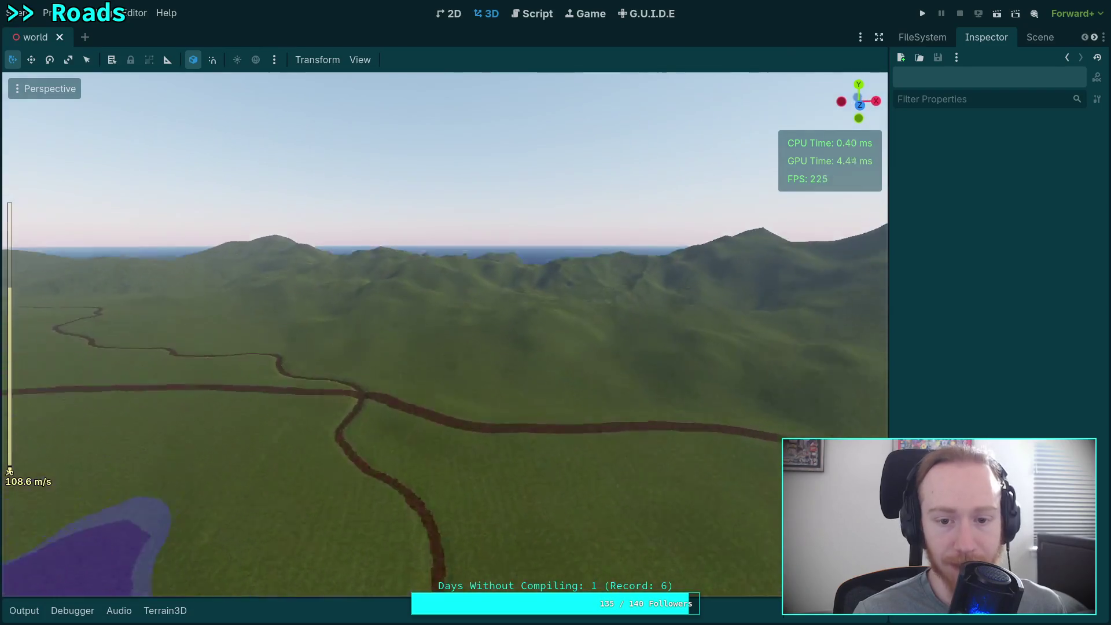
key("w")
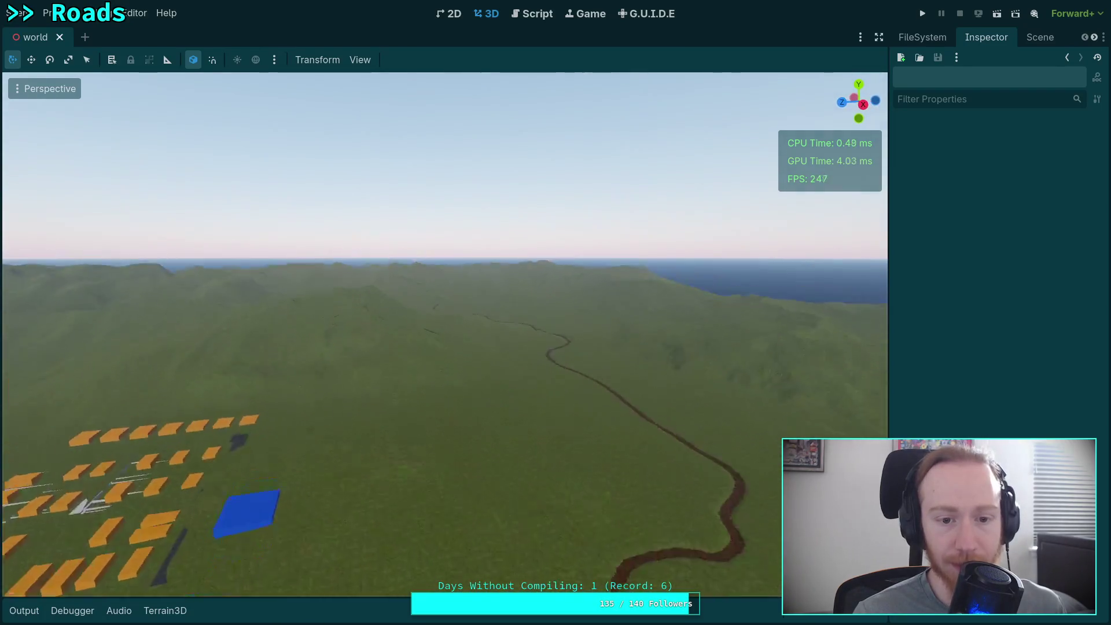
key("w")
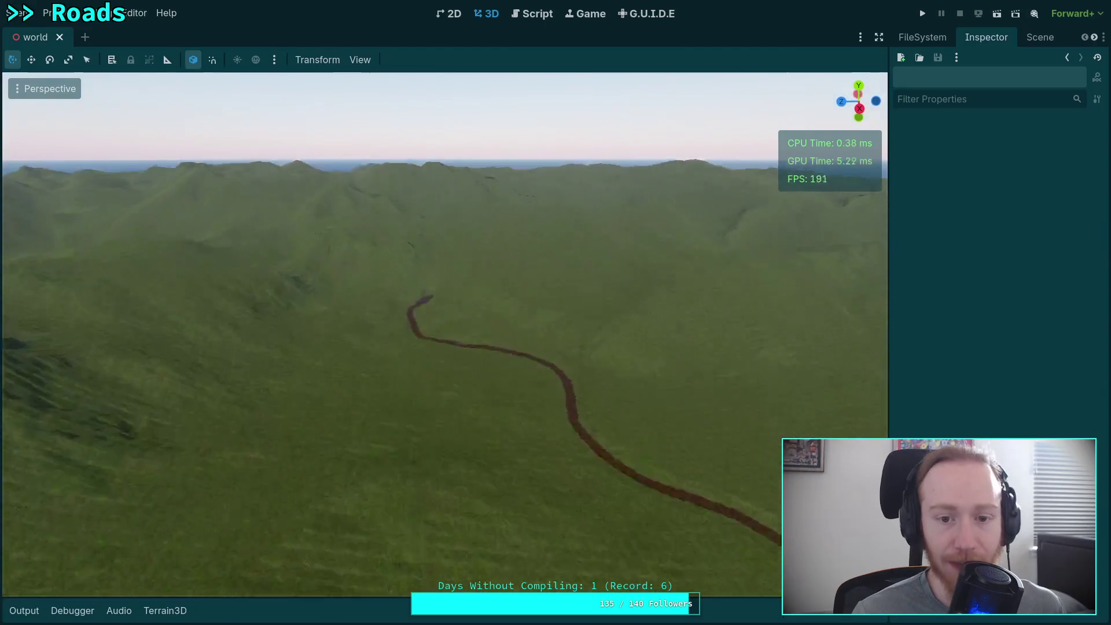
key("w")
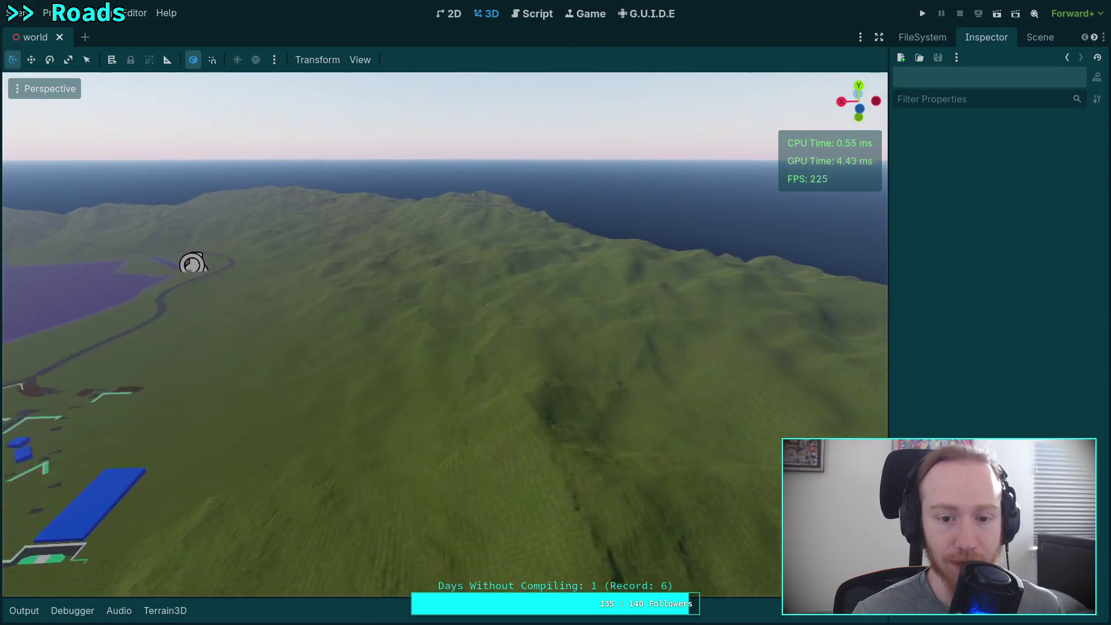
key("w")
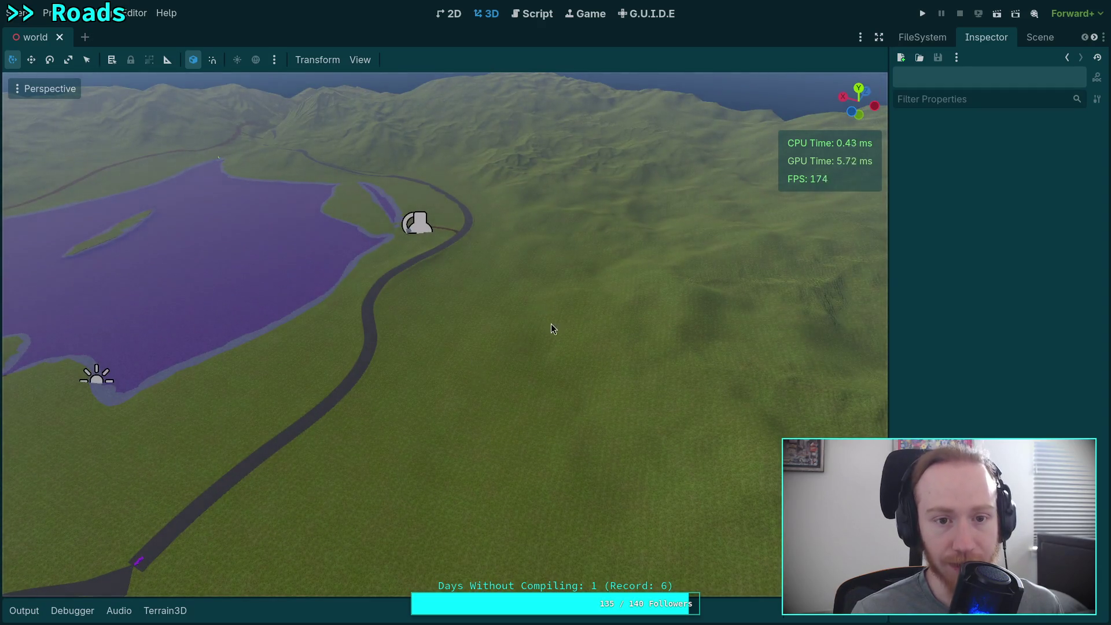
left_click_drag(550, 328, 490, 196)
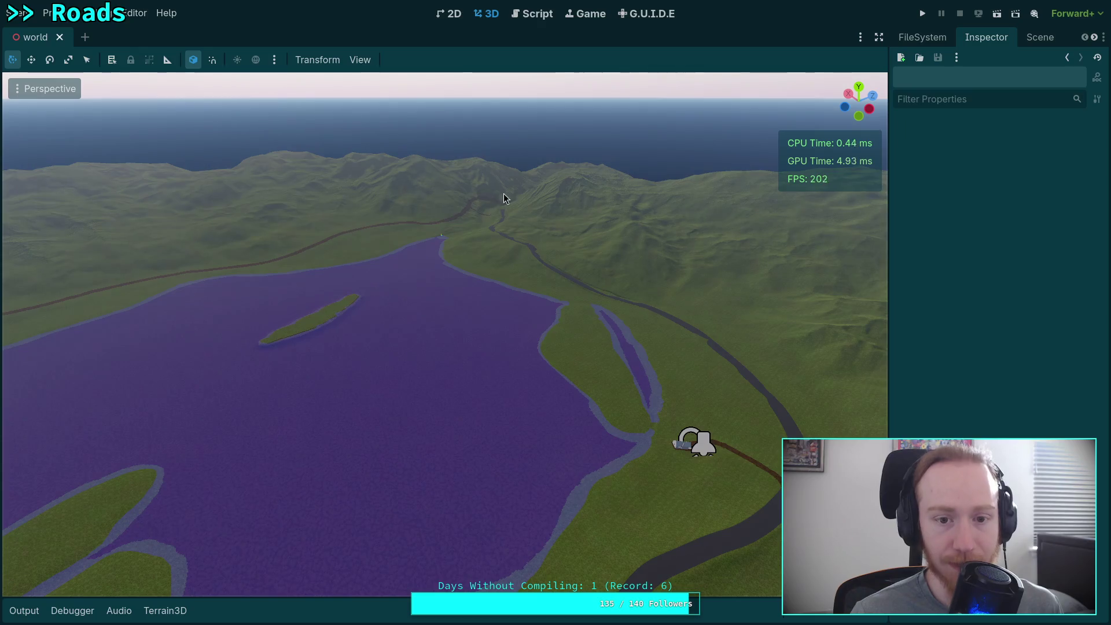
key("w")
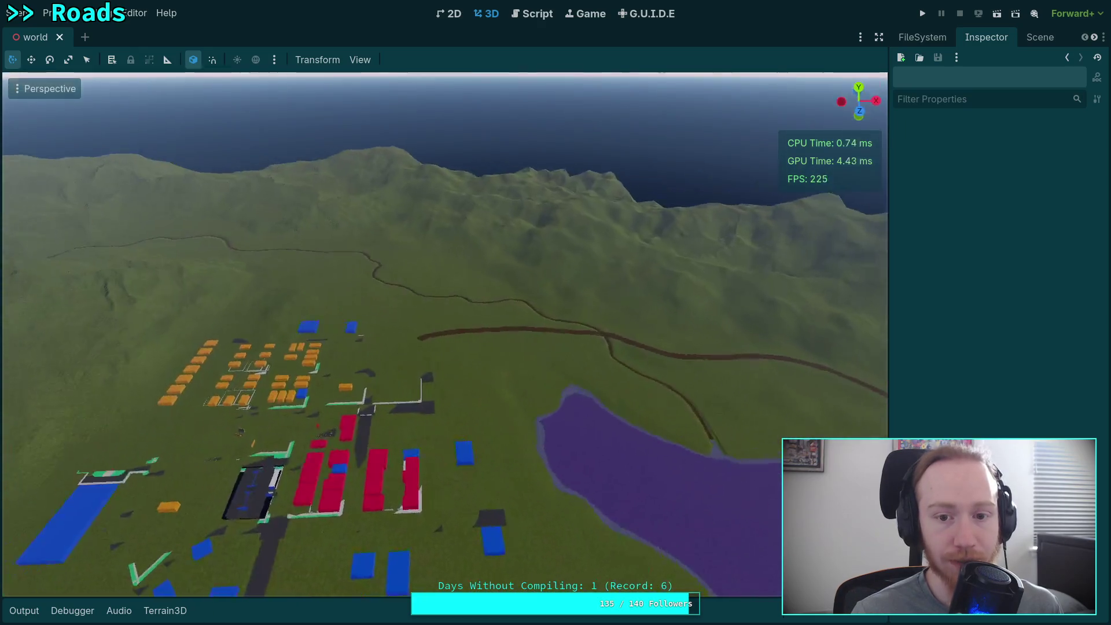
key("w")
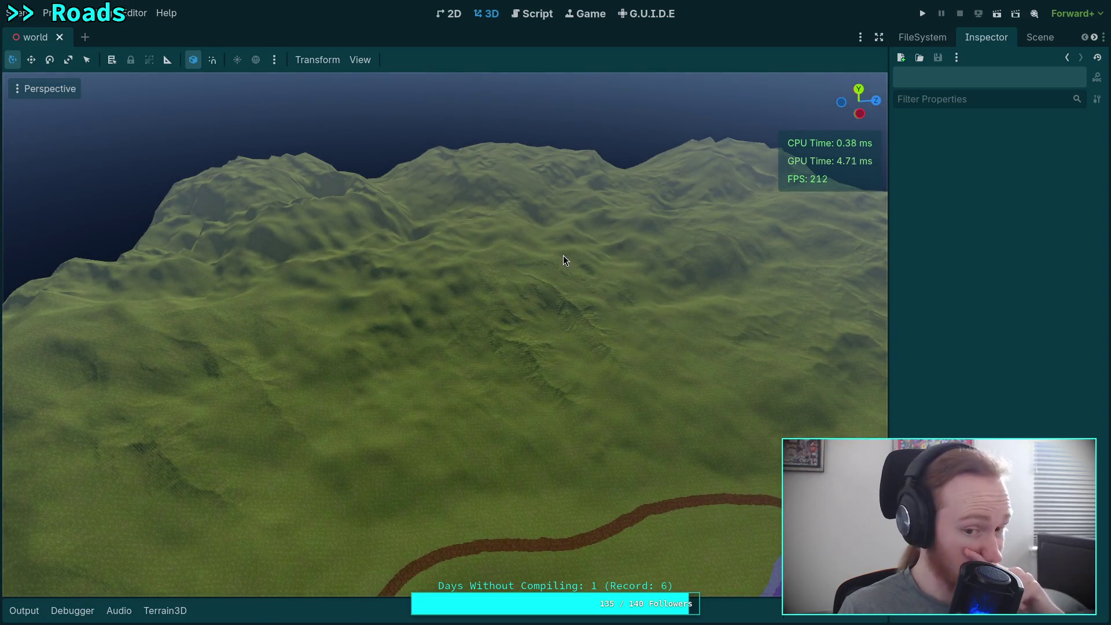
key("w")
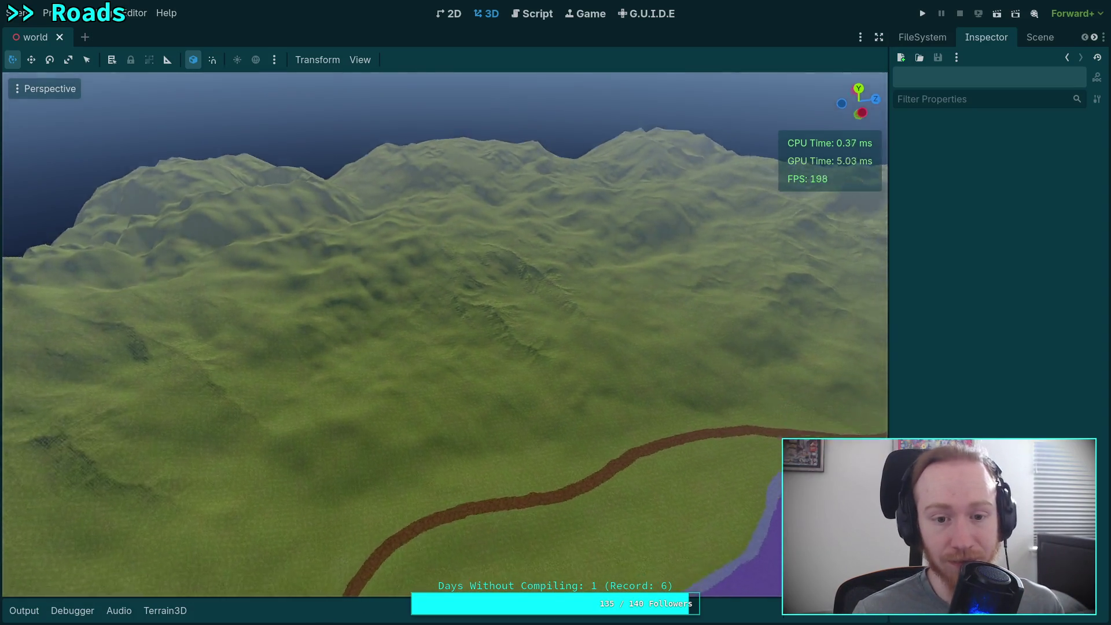
key("s")
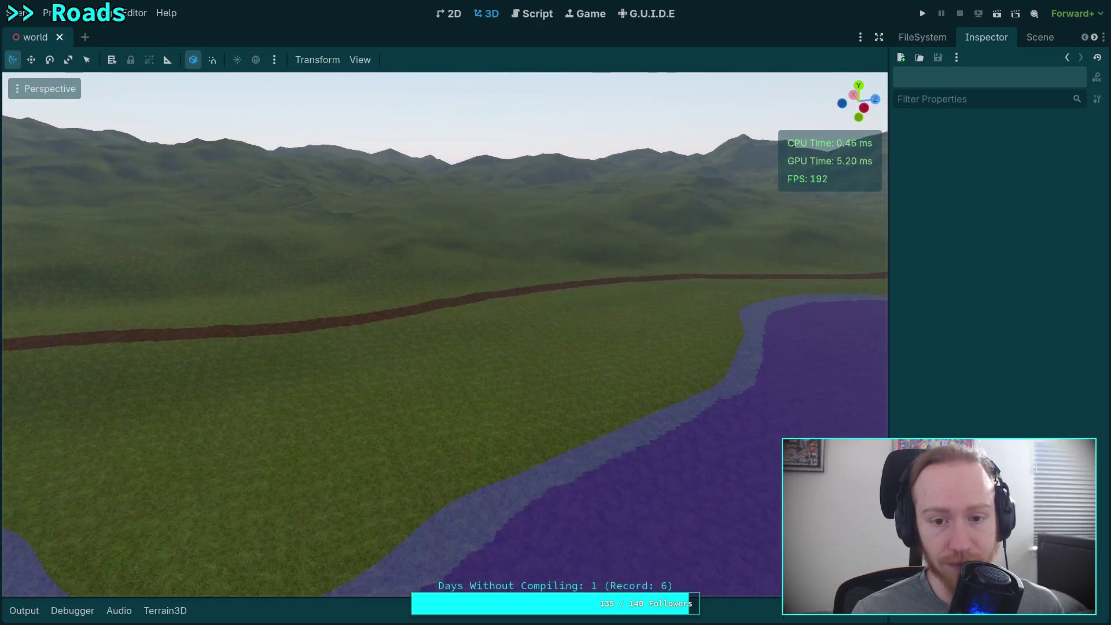
key("w")
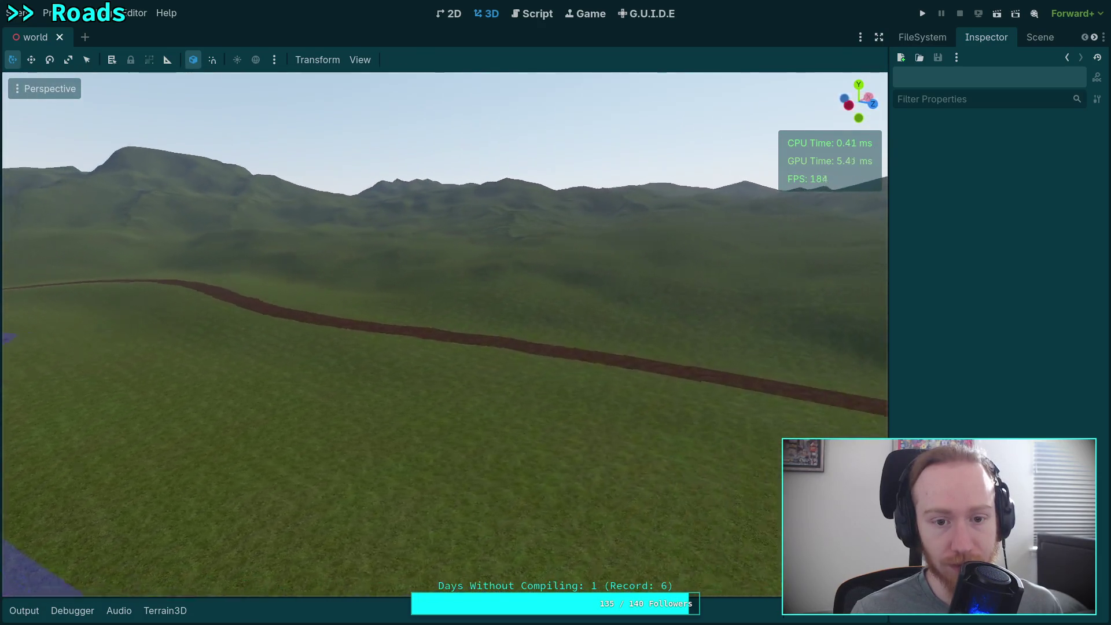
key("e")
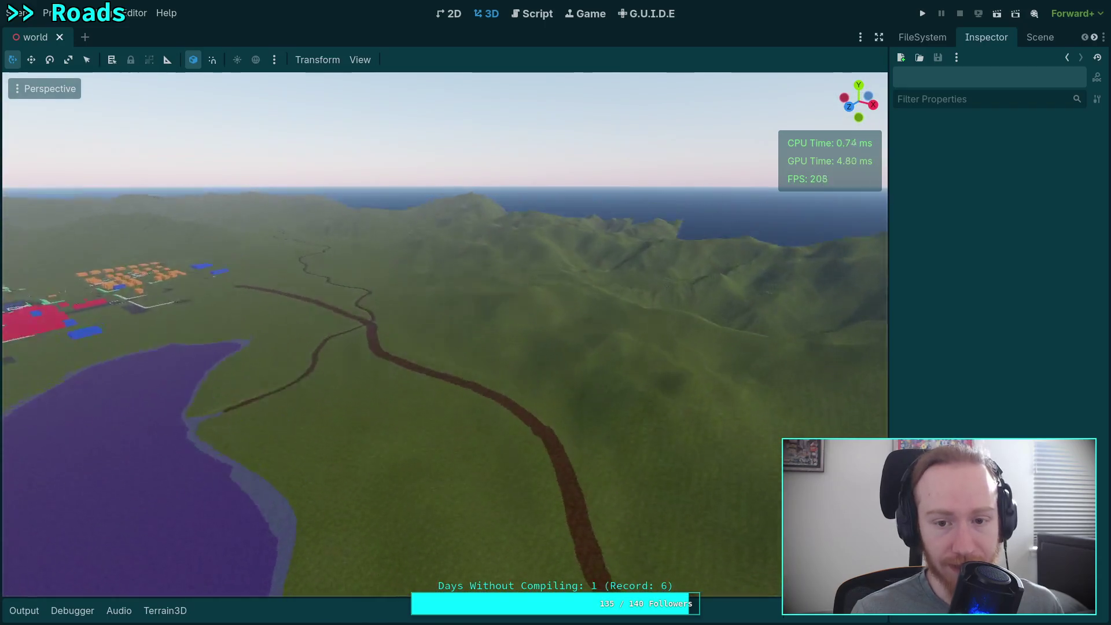
key("q")
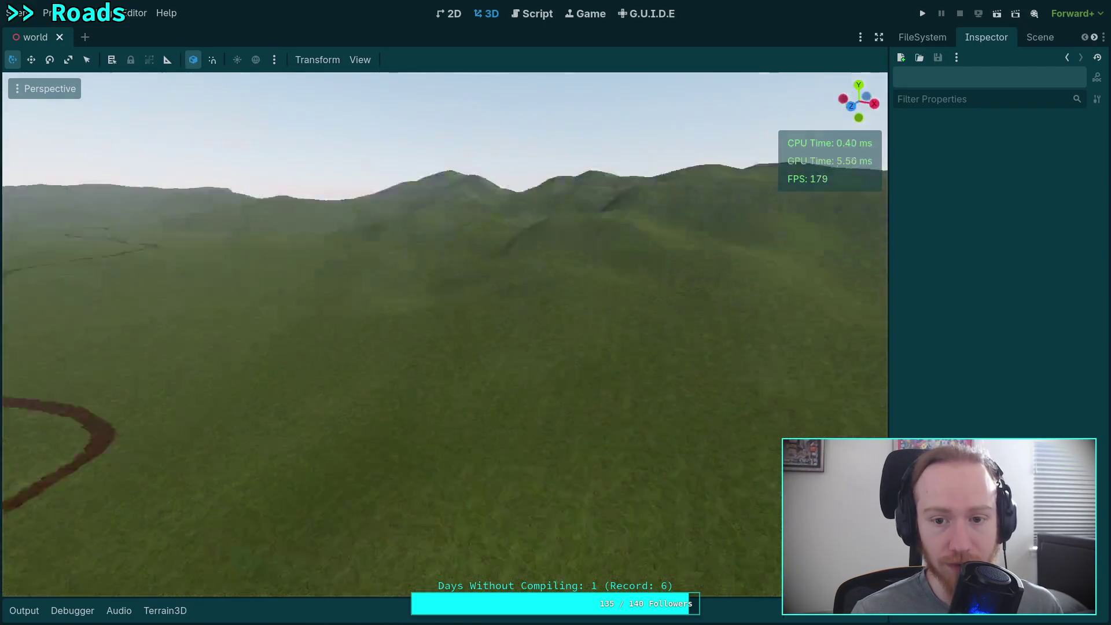
key("d")
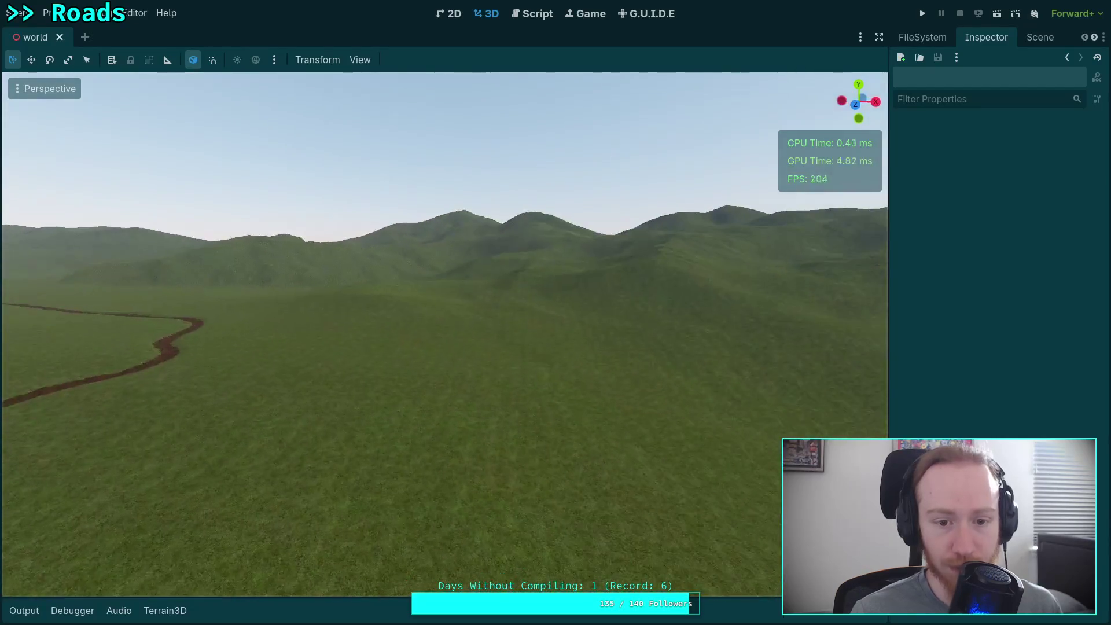
key("w")
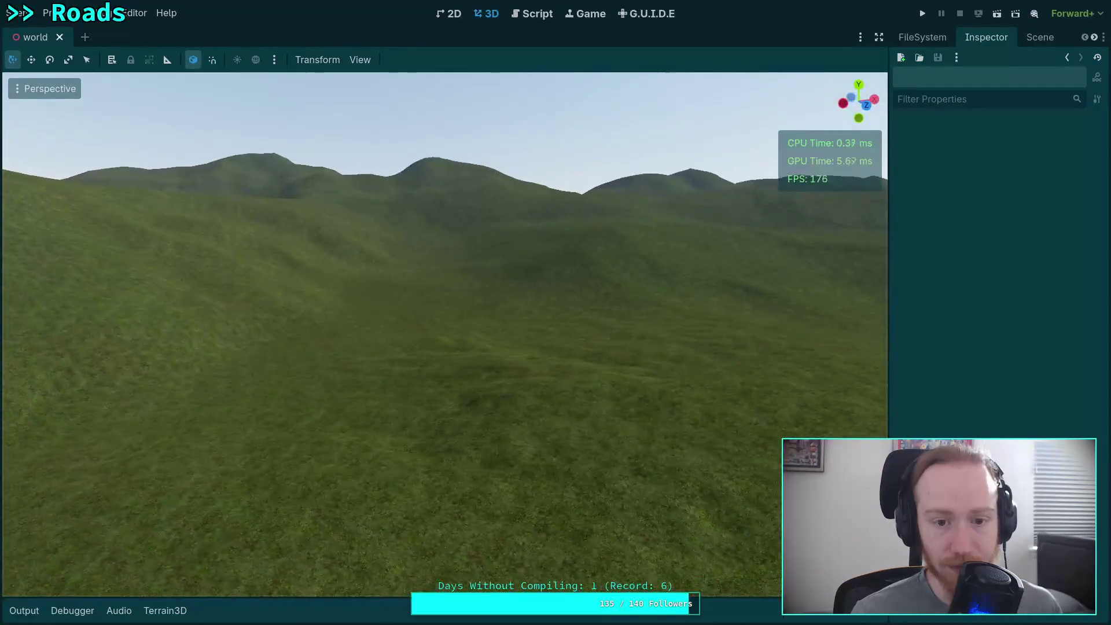
key("a")
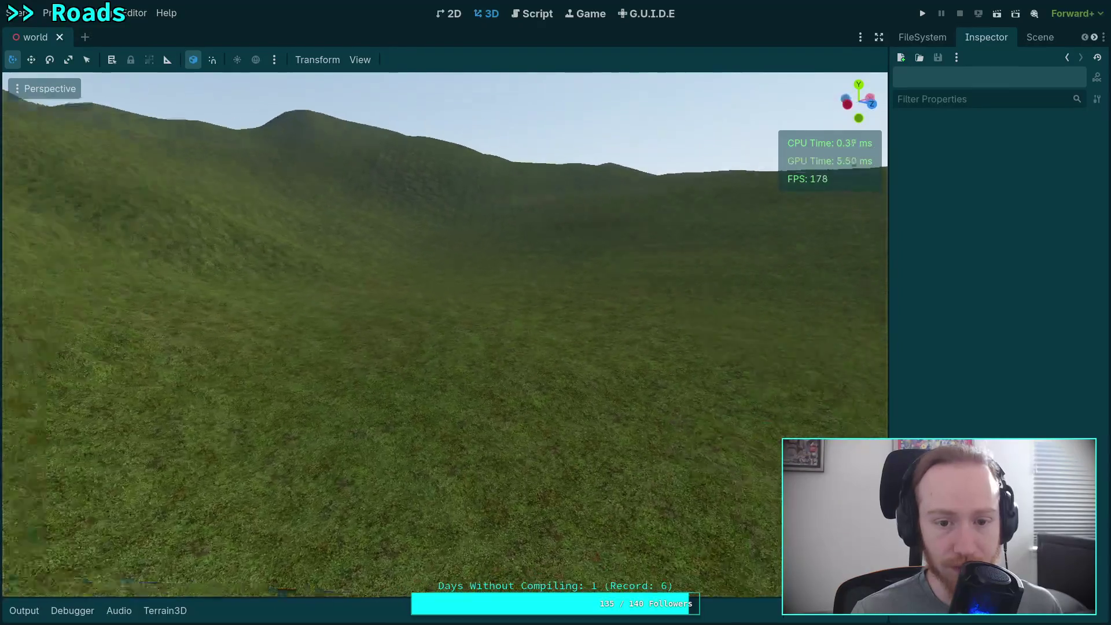
key("w")
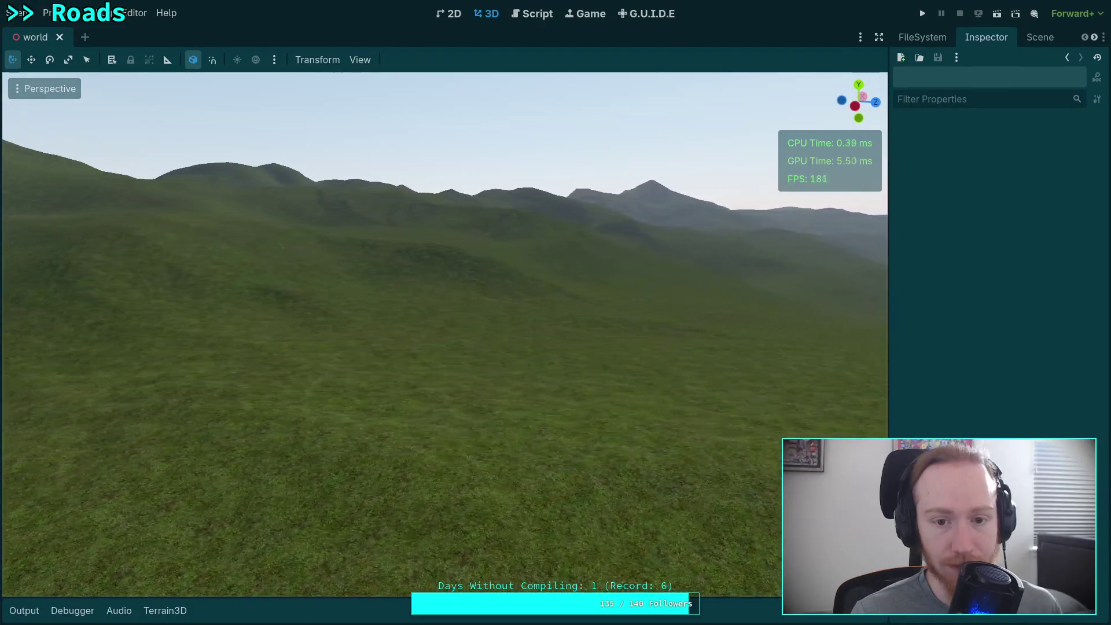
key("a")
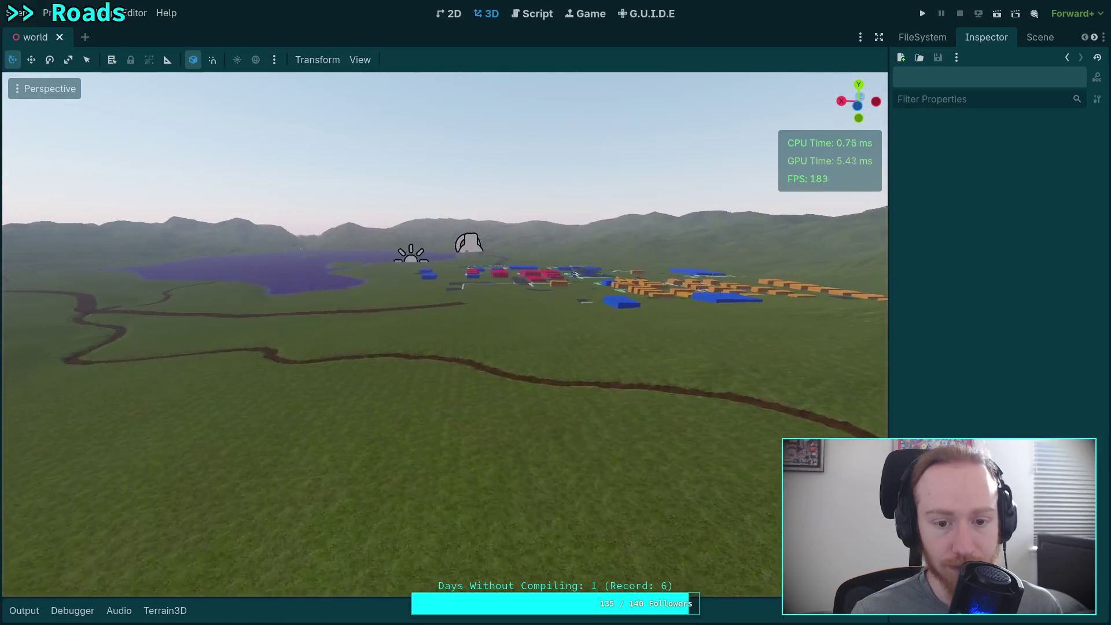
key("a")
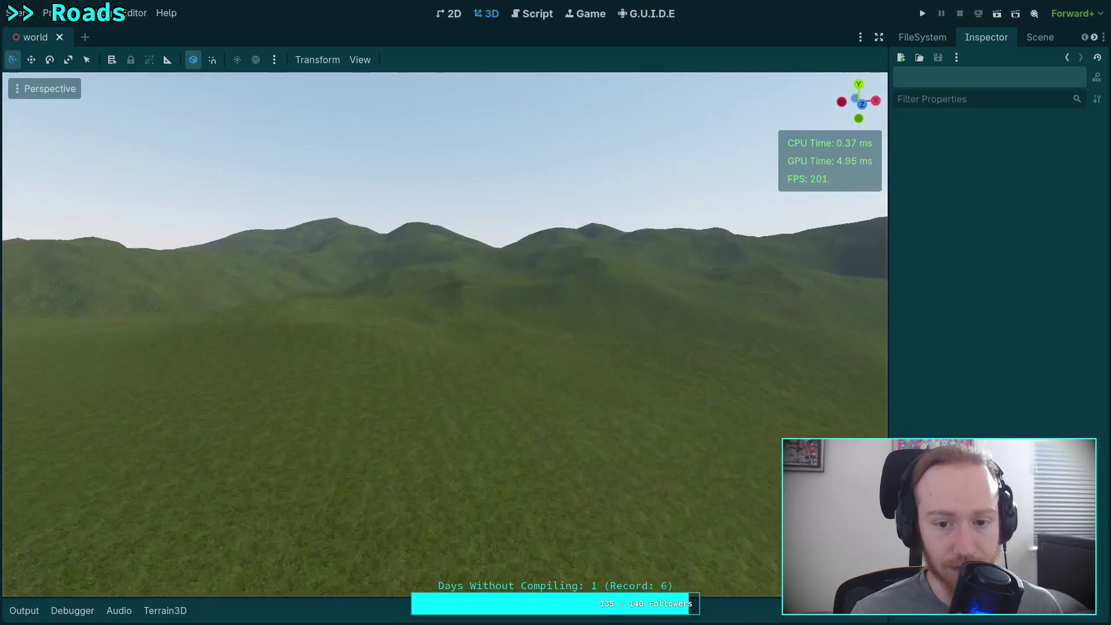
key("a")
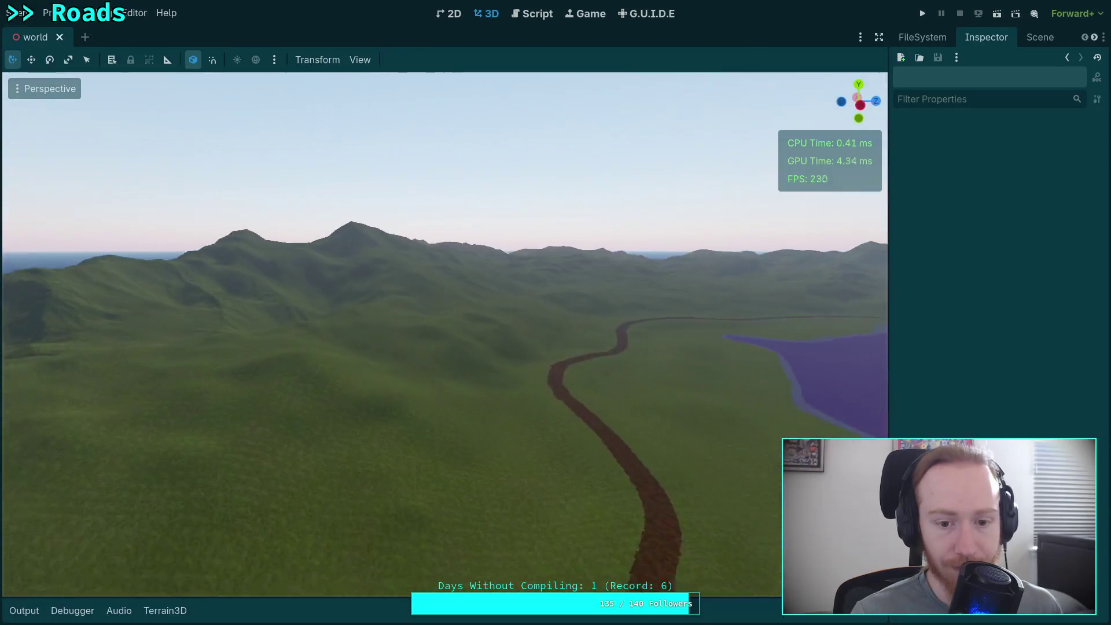
key("a")
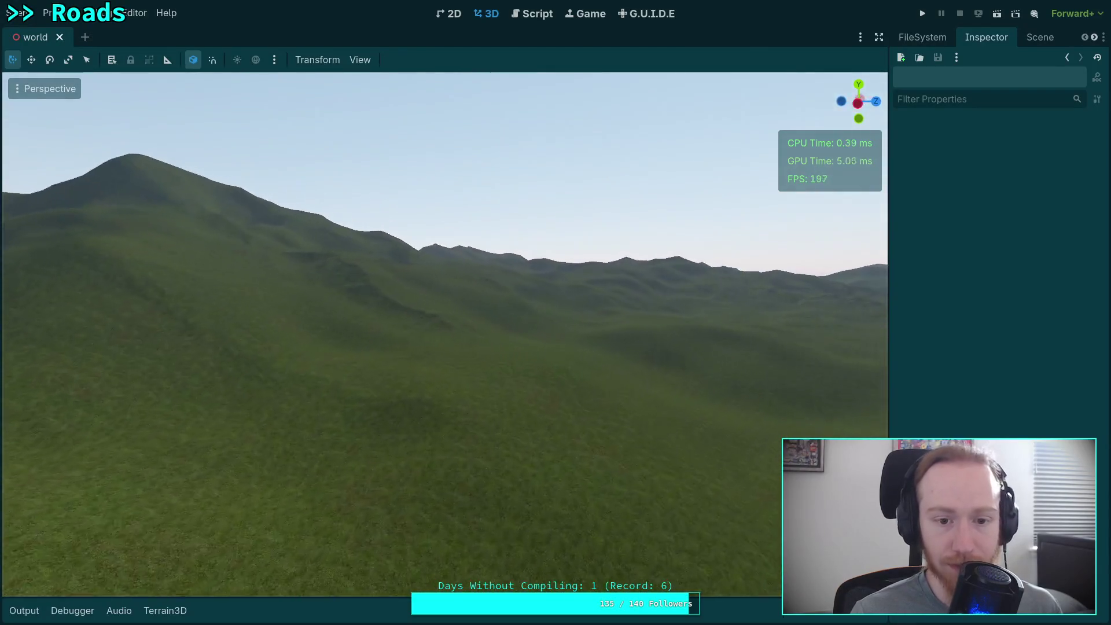
key("a")
key("s")
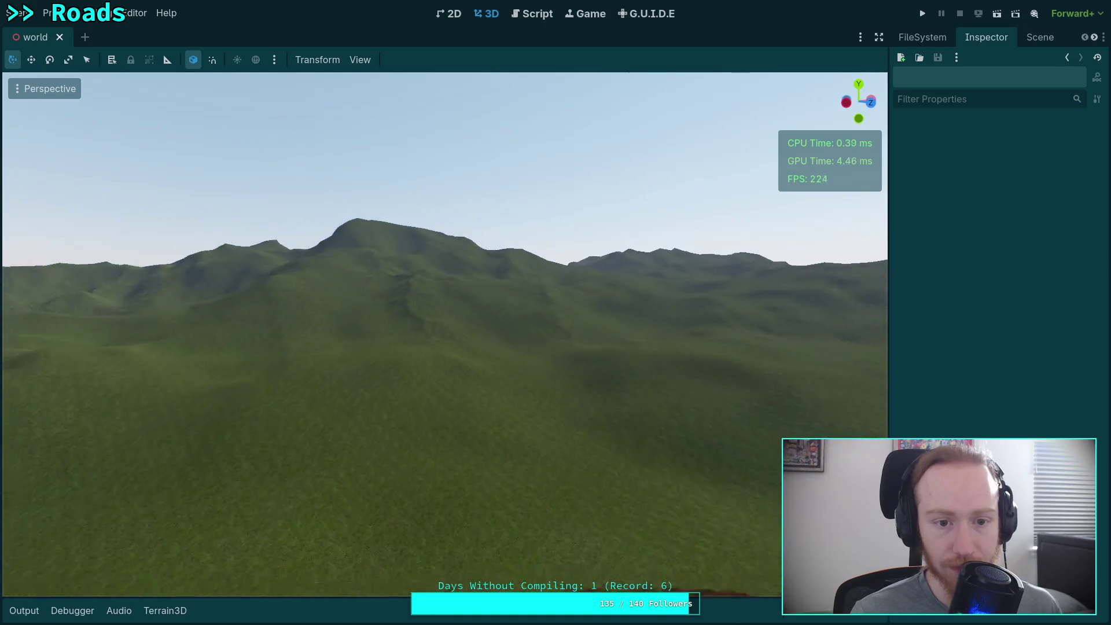
key("w")
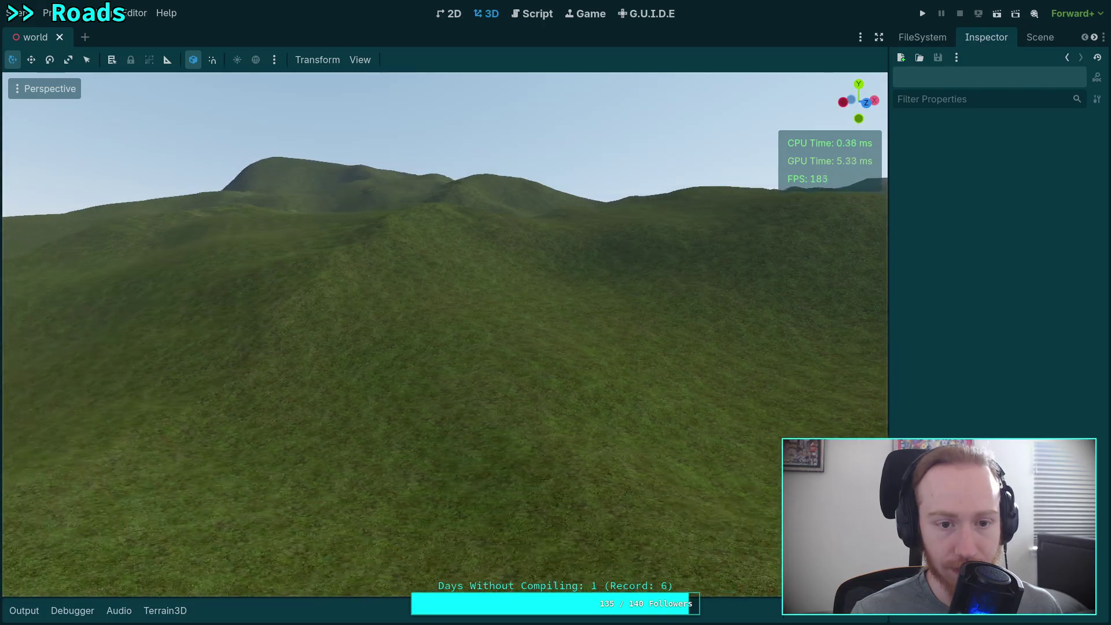
key("s")
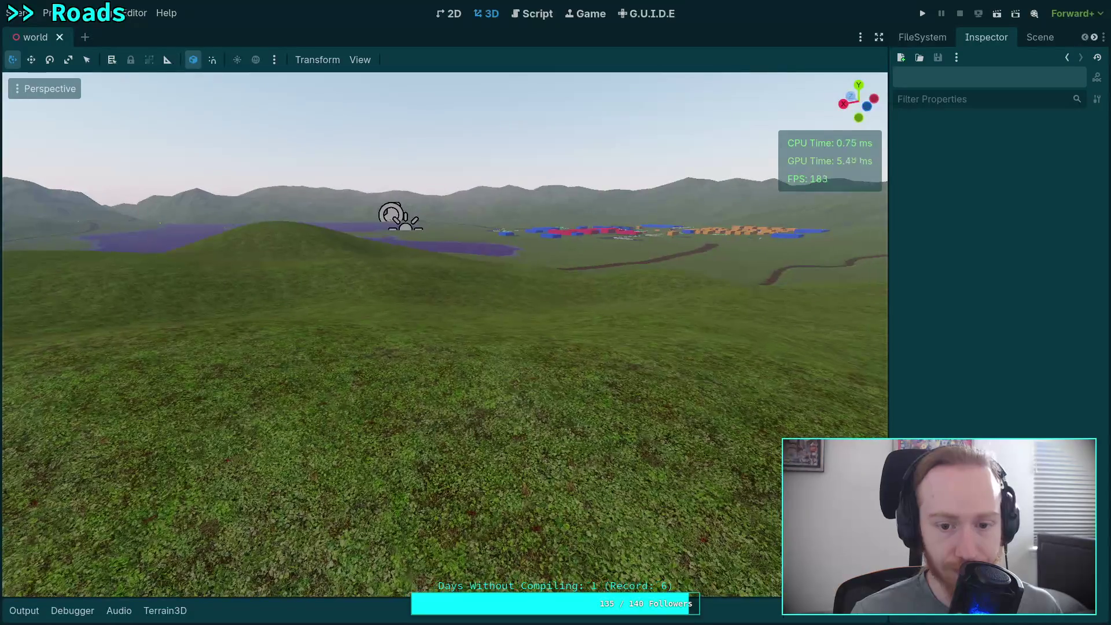
- Turn the camera from the lake to the hills, then show and widen the FileSystem dock at res://addons/terrain_instancer/
scroll(444, 336, "down", 5)
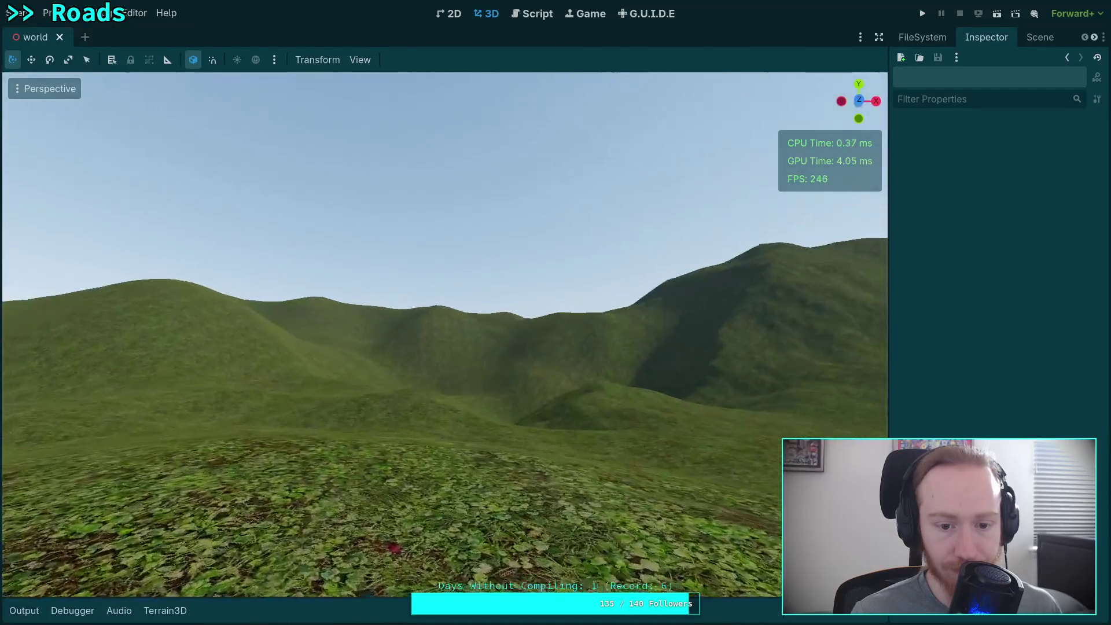
scroll(444, 336, "down", 10)
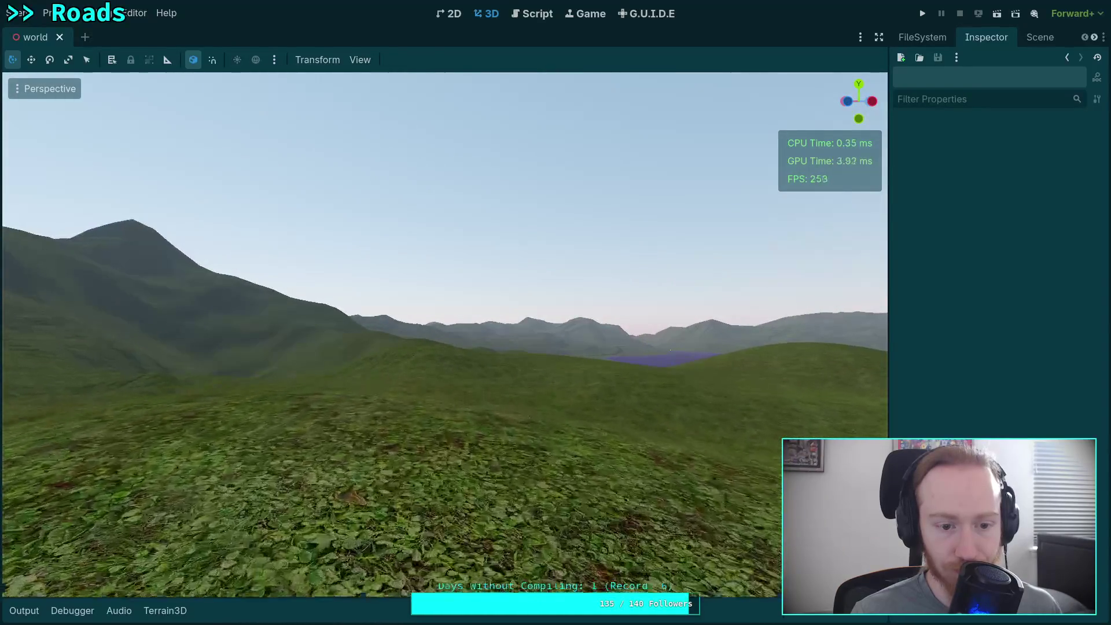
scroll(445, 333, "up", 10)
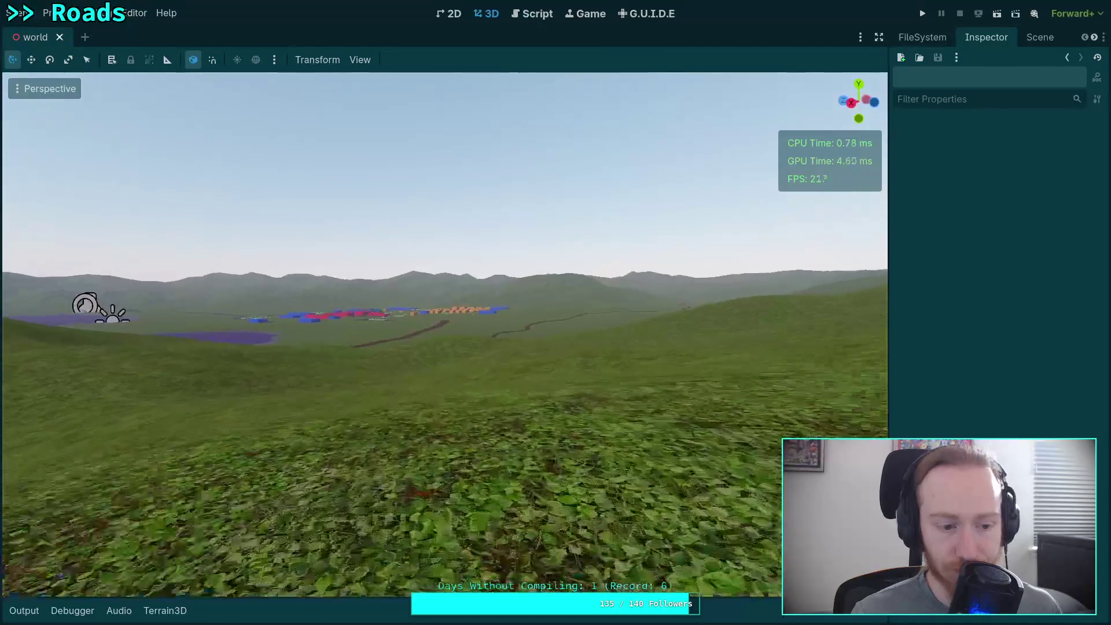
scroll(444, 334, "up", 5)
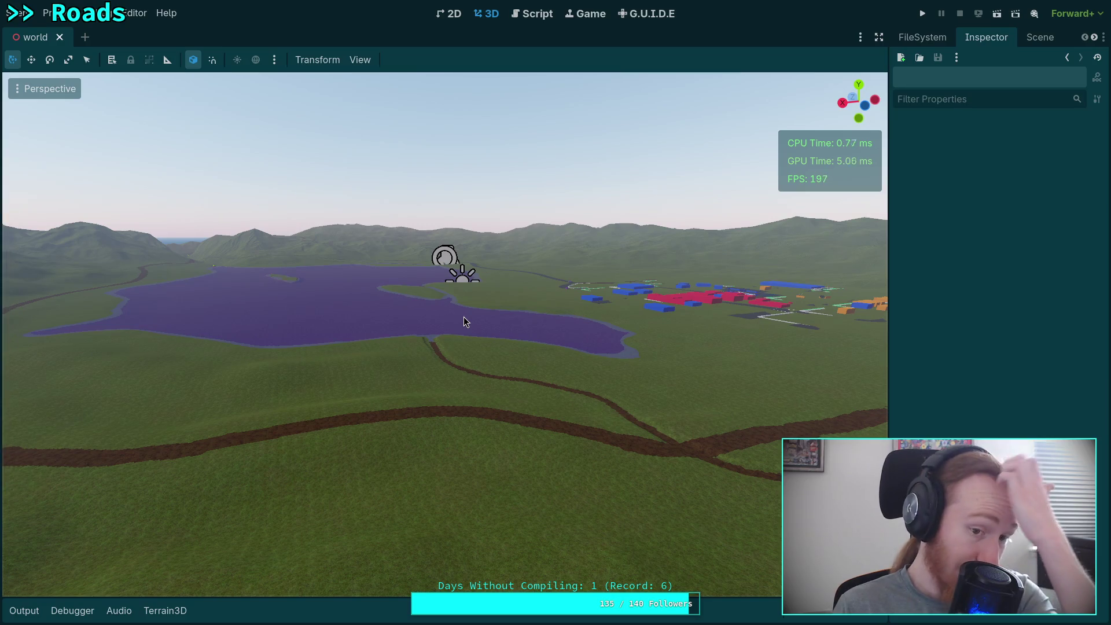
right_click(463, 316)
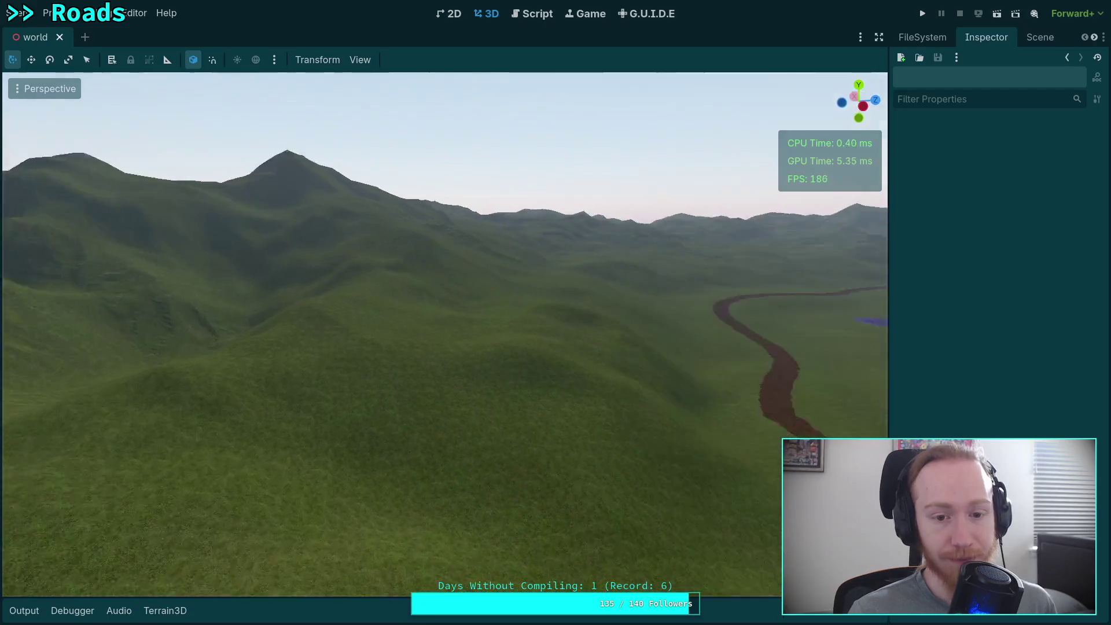
scroll(446, 335, "up", 3)
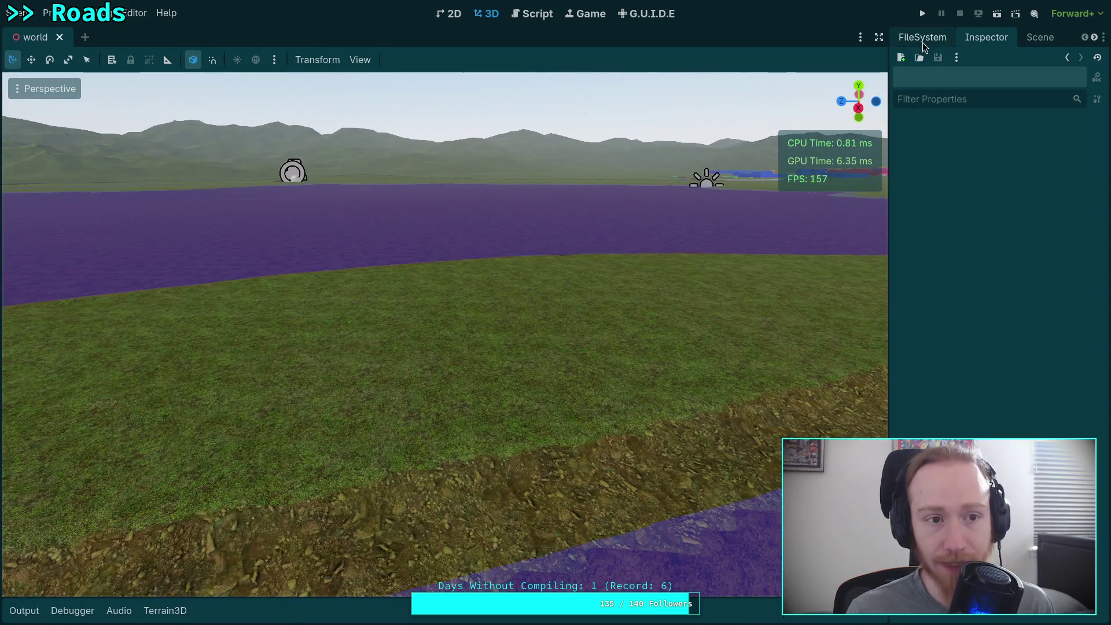
left_click(950, 40)
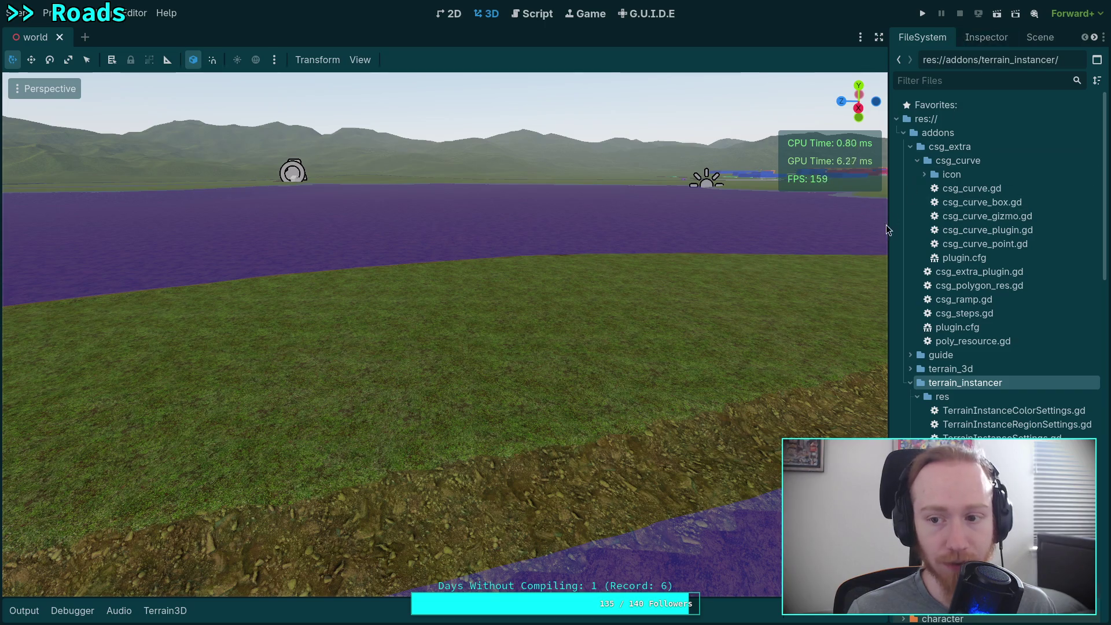
left_click_drag(885, 223, 841, 225)
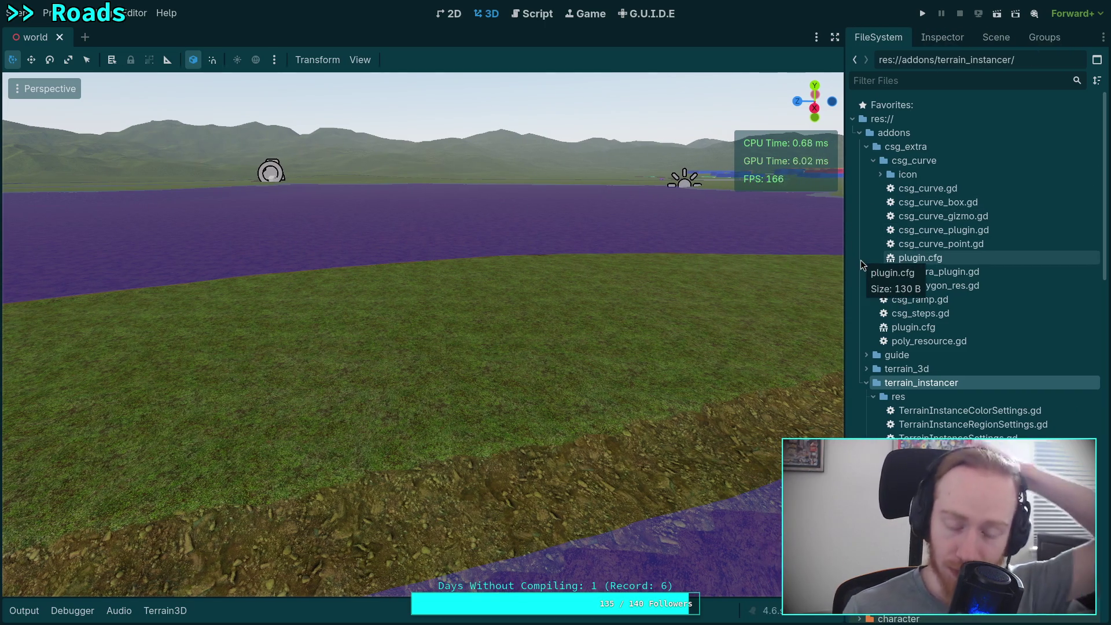